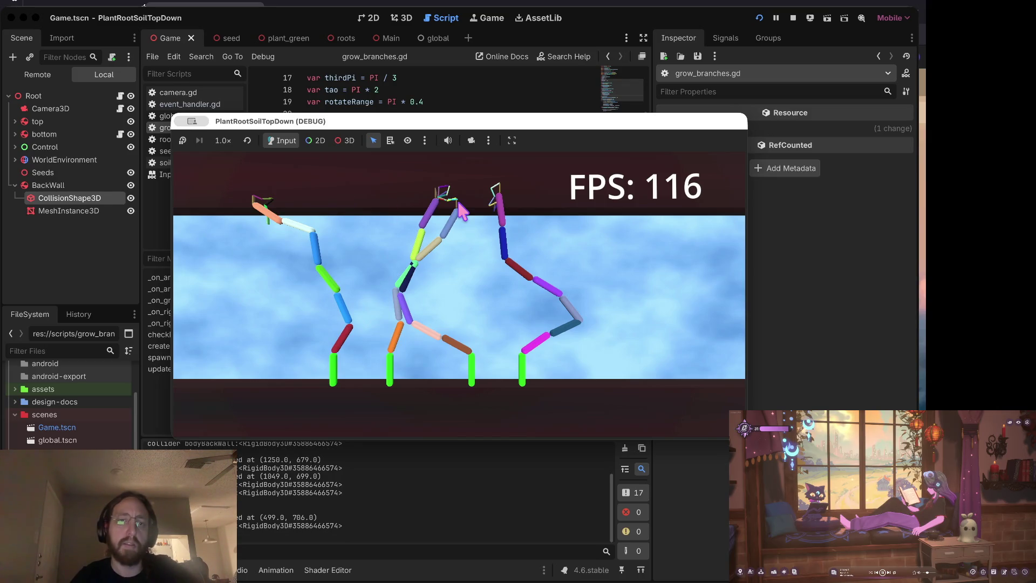
- Spawn sixteen root plants across the centre, left and right of the game scene
{"action": "left_click", "coordinate": [372, 259]}
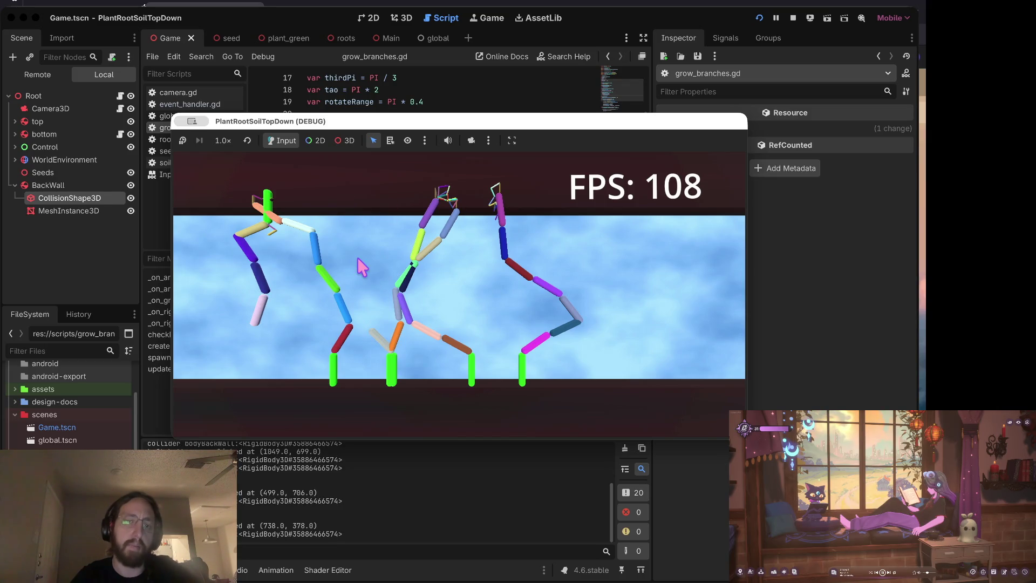
{"action": "left_click", "coordinate": [361, 266]}
{"action": "left_click", "coordinate": [322, 285]}
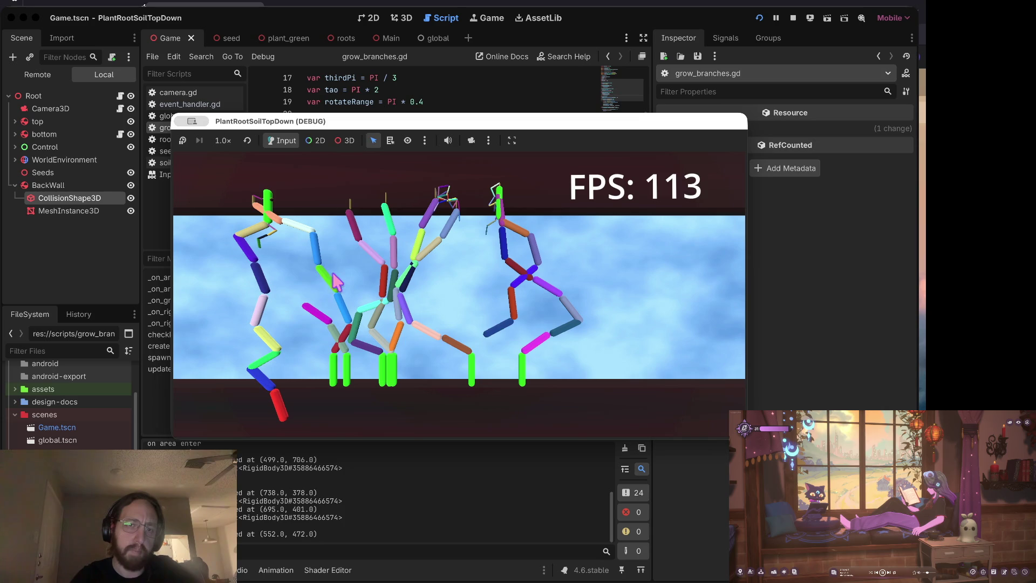
{"action": "left_click", "coordinate": [321, 294]}
{"action": "left_click", "coordinate": [499, 277]}
{"action": "left_click", "coordinate": [507, 304]}
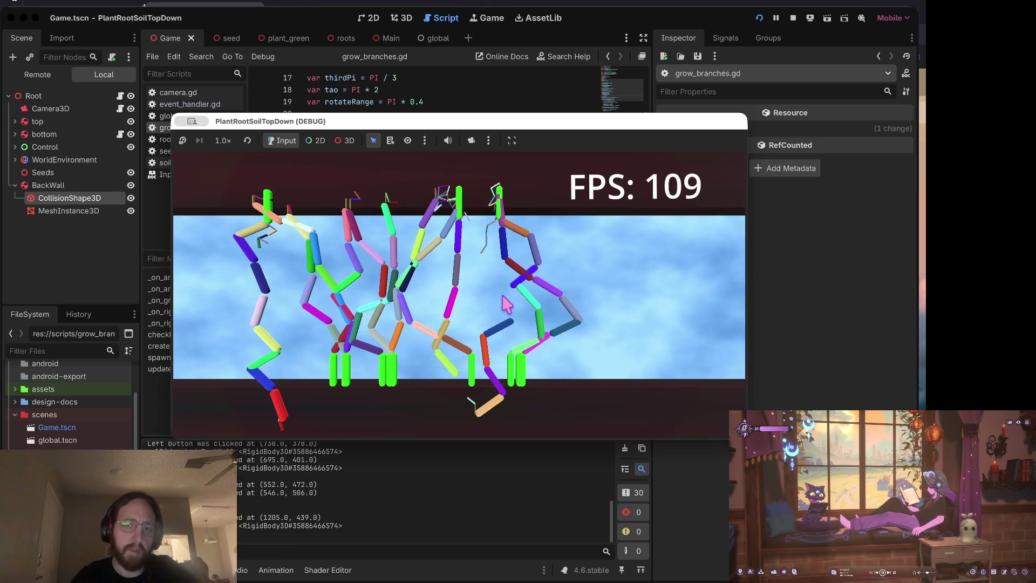
{"action": "left_click", "coordinate": [456, 254]}
{"action": "left_click", "coordinate": [432, 302]}
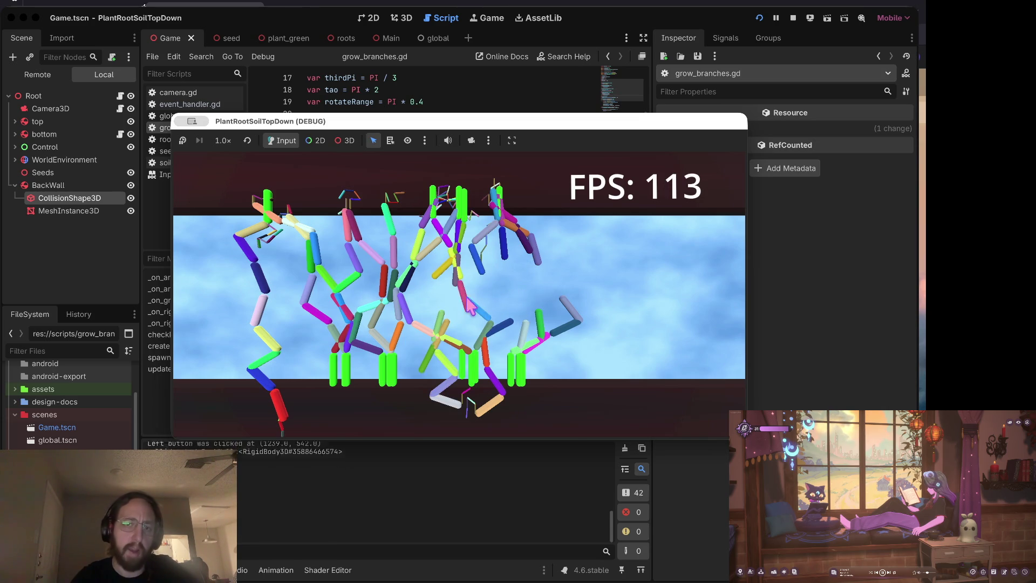
{"action": "left_click", "coordinate": [373, 312]}
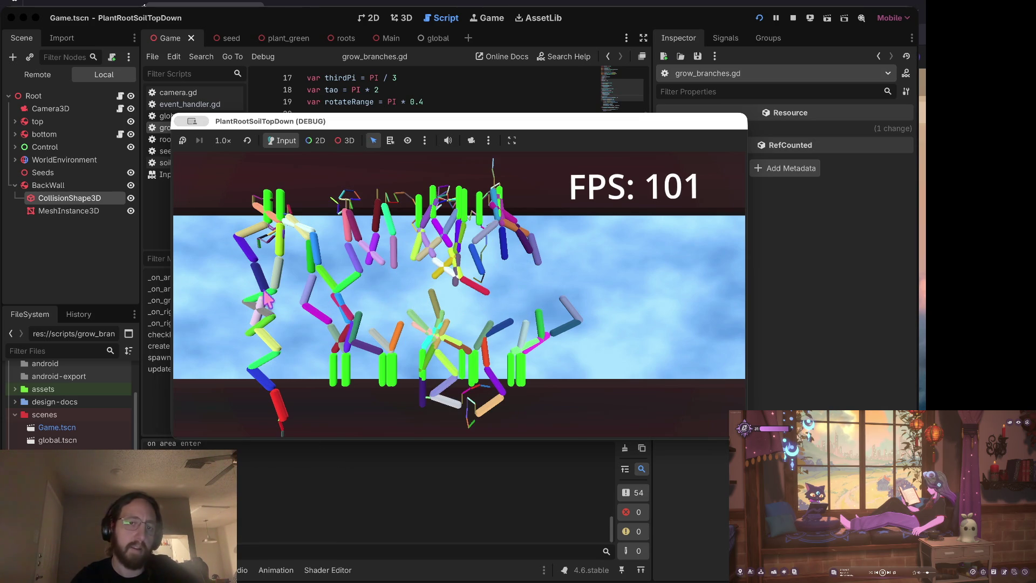
{"action": "left_click", "coordinate": [353, 303]}
{"action": "left_click", "coordinate": [348, 286]}
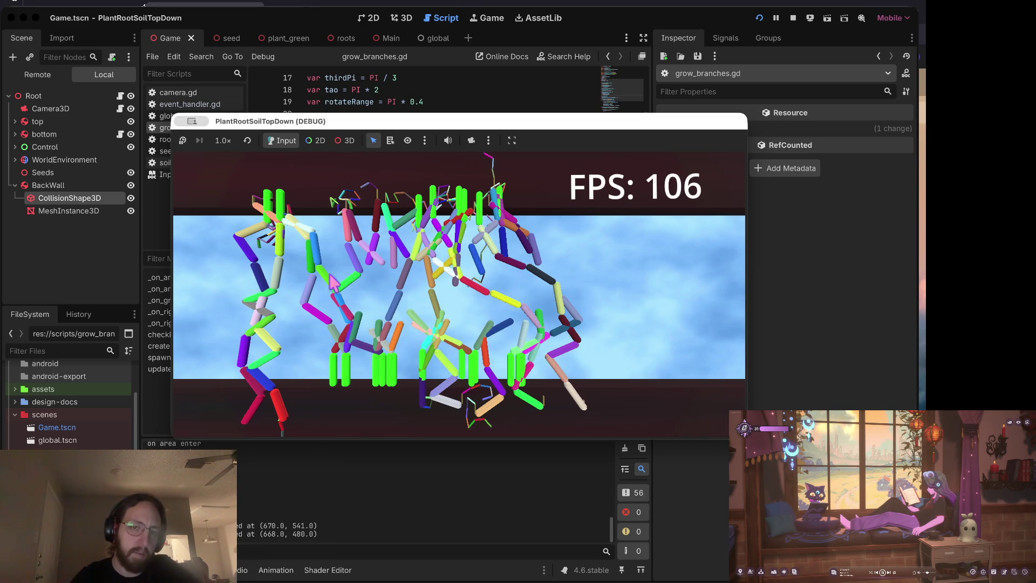
{"action": "left_click", "coordinate": [342, 294]}
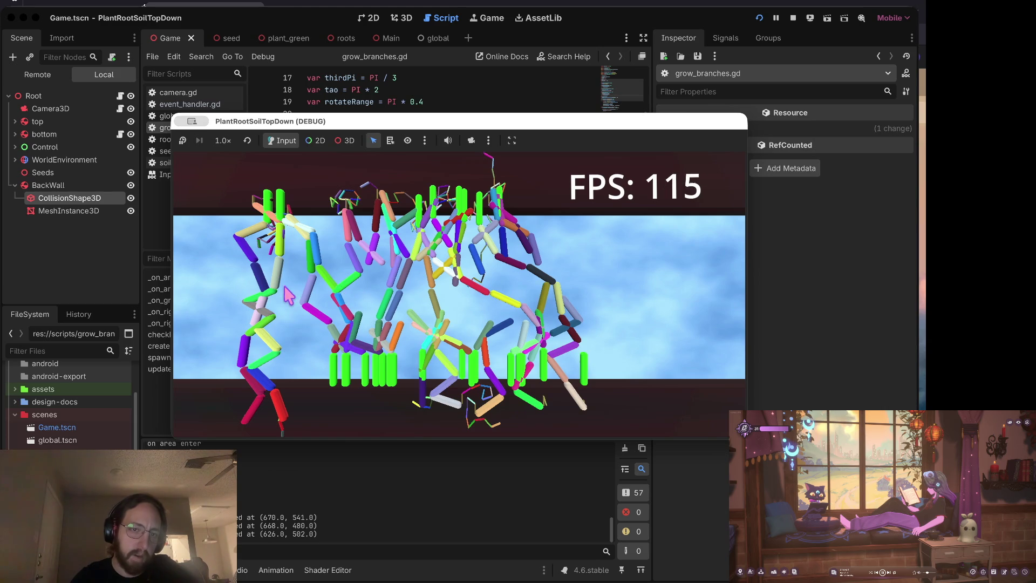
{"action": "left_click", "coordinate": [276, 314]}
{"action": "left_click", "coordinate": [274, 311]}
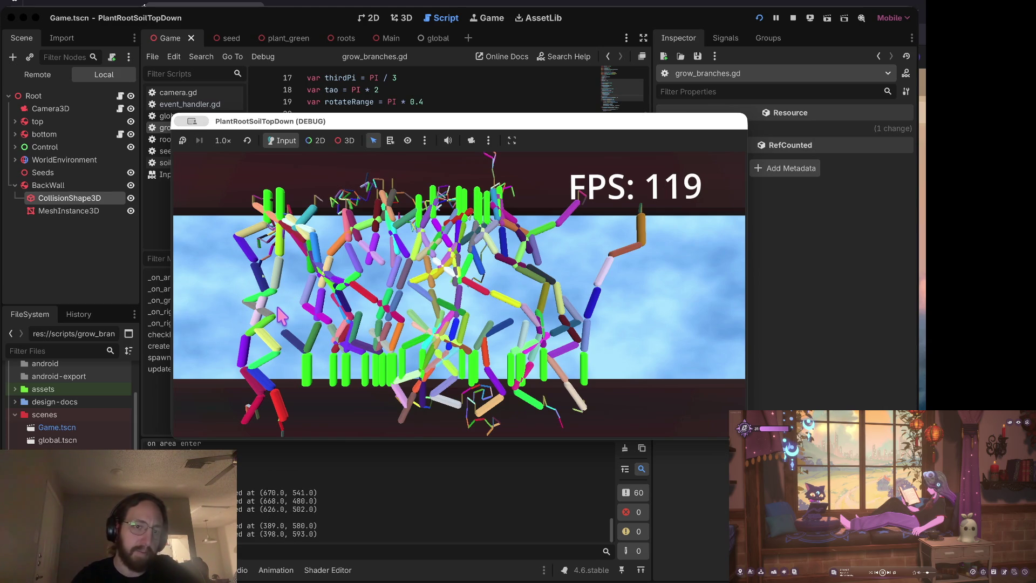
{"action": "left_click", "coordinate": [249, 297]}
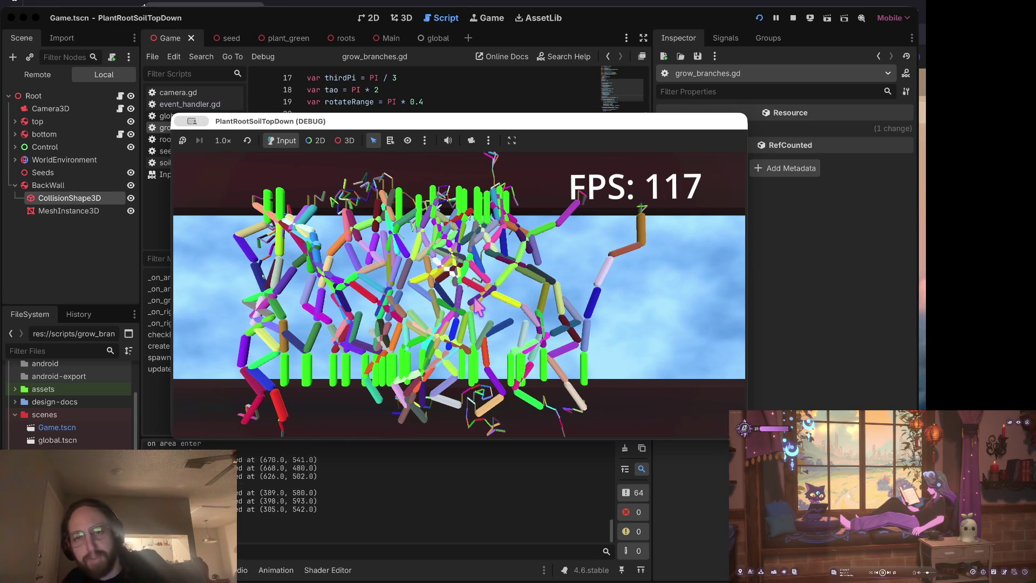
{"action": "left_click", "coordinate": [595, 276]}
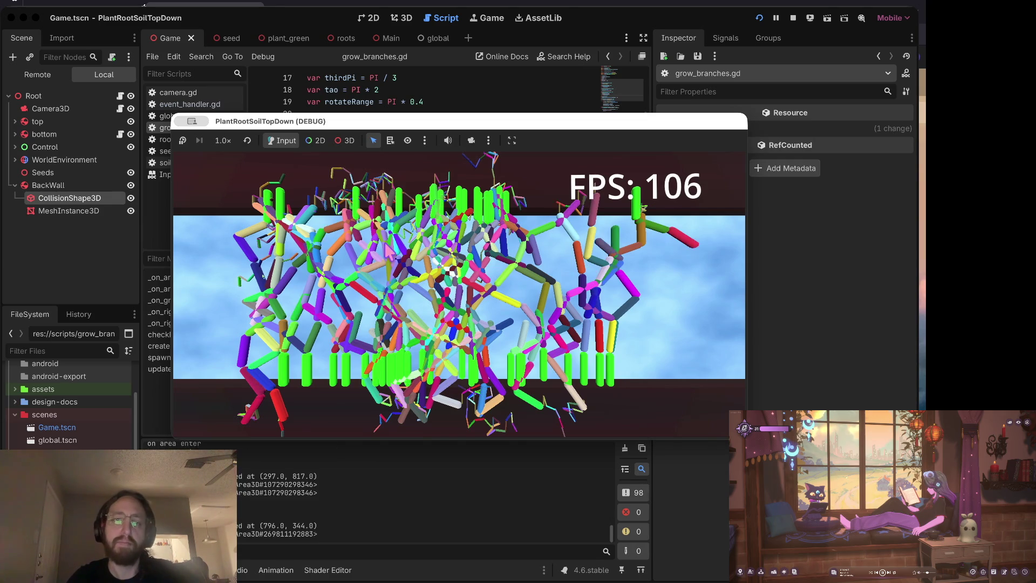
- Zoom the game camera in and out on the tangled root cluster, then stop the game
{"action": "scroll", "coordinate": [376, 345], "scroll_direction": "down", "scroll_amount": 3}
{"action": "scroll", "coordinate": [377, 342], "scroll_direction": "up", "scroll_amount": 5}
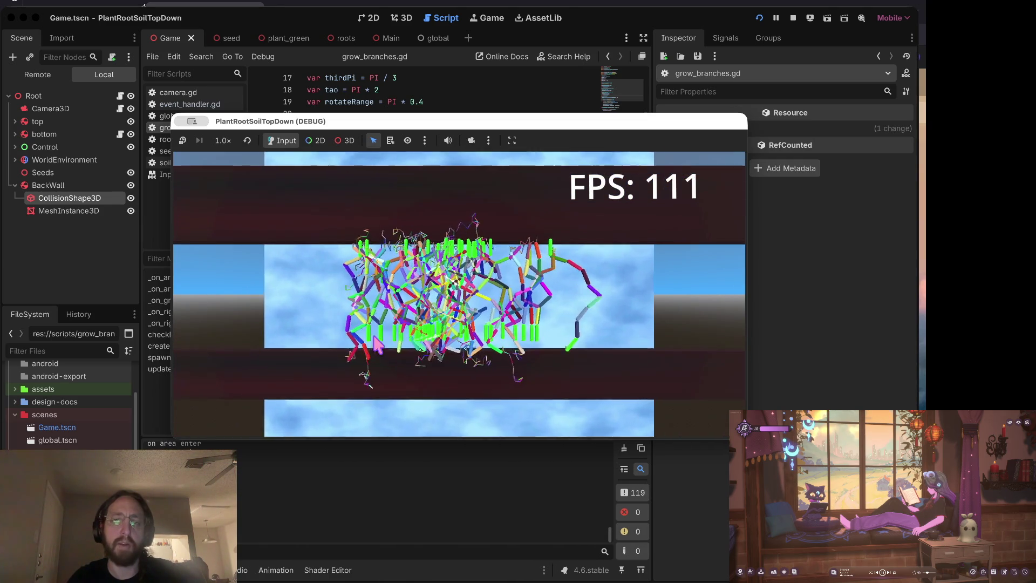
{"action": "scroll", "coordinate": [544, 302], "scroll_direction": "up", "scroll_amount": 2}
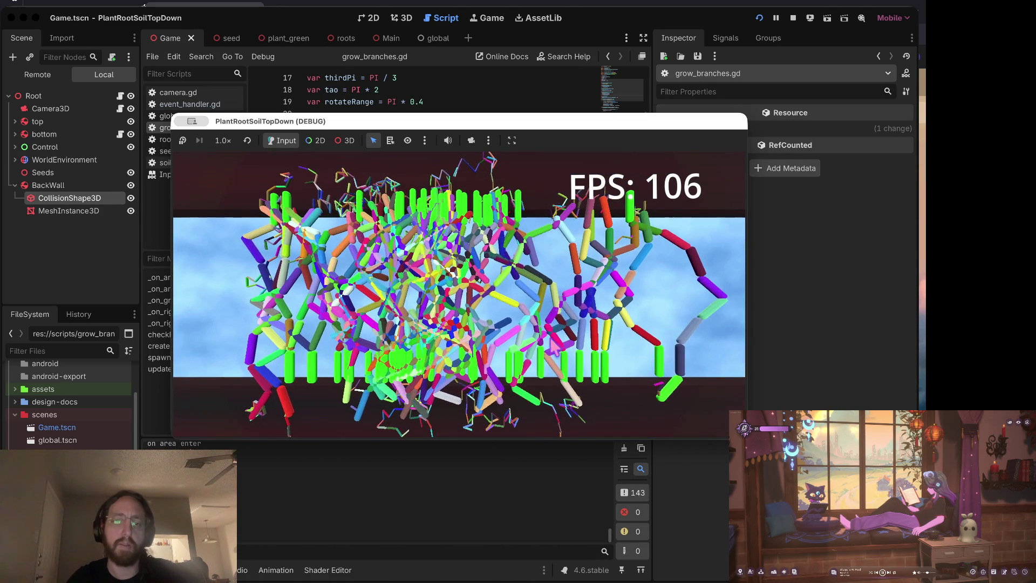
{"action": "scroll", "coordinate": [545, 297], "scroll_direction": "up", "scroll_amount": 2}
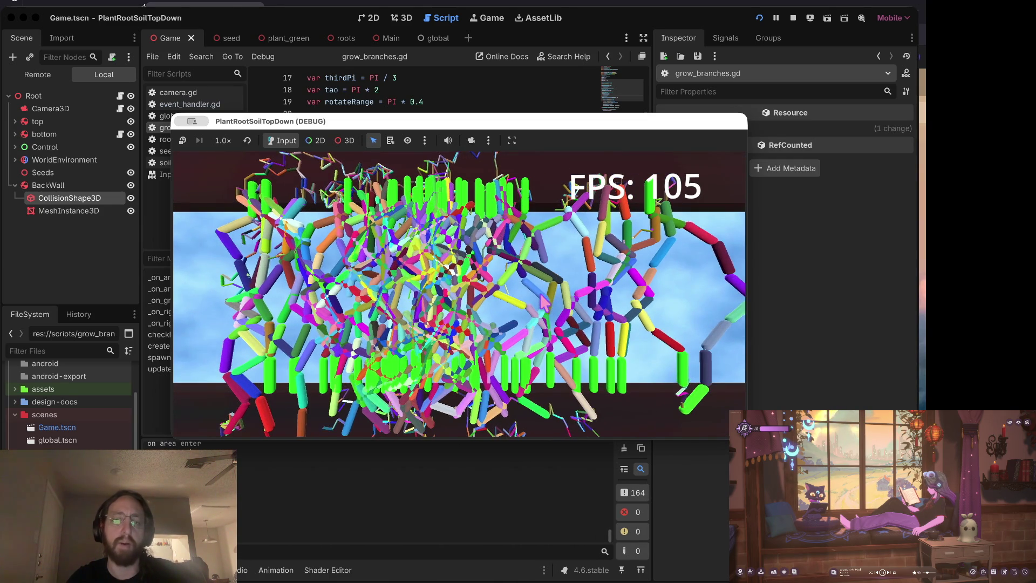
{"action": "scroll", "coordinate": [551, 283], "scroll_direction": "down", "scroll_amount": 2}
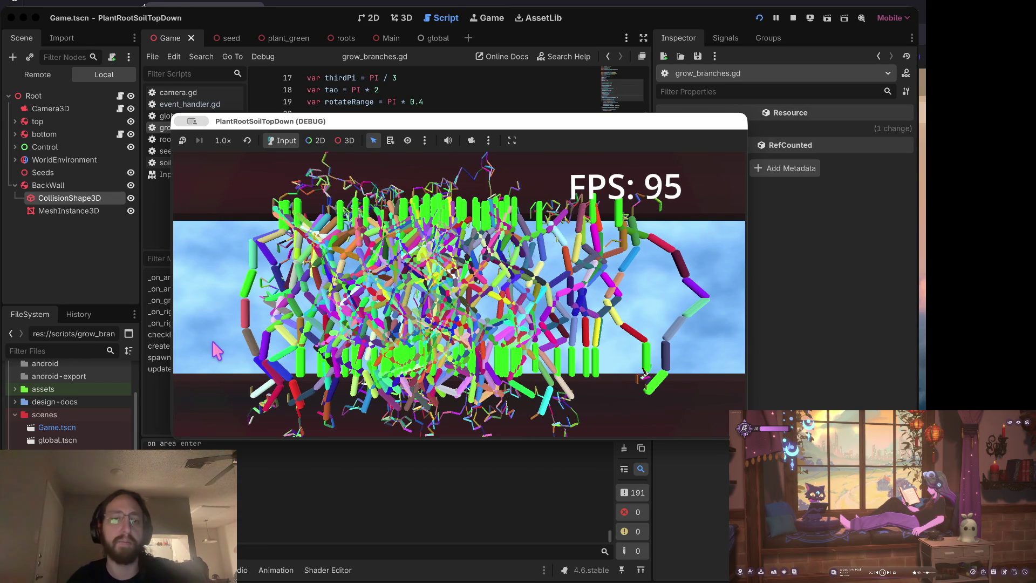
{"action": "left_click", "coordinate": [791, 21]}
- Review the area mouse-enter and mouse-exit handlers on lines 20–28, then quit to the Project List
{"action": "left_click", "coordinate": [487, 113]}
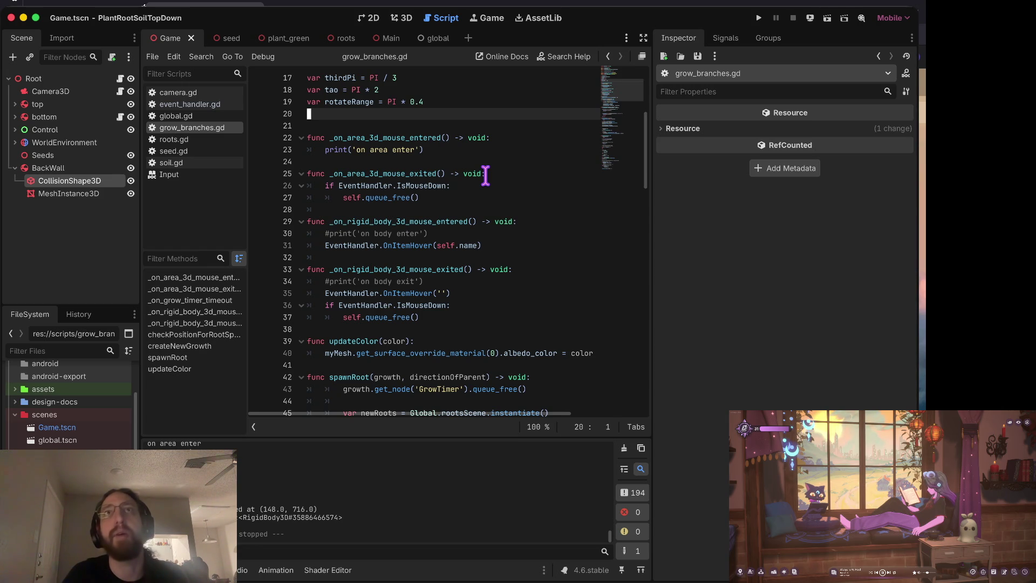
{"action": "left_click", "coordinate": [460, 174]}
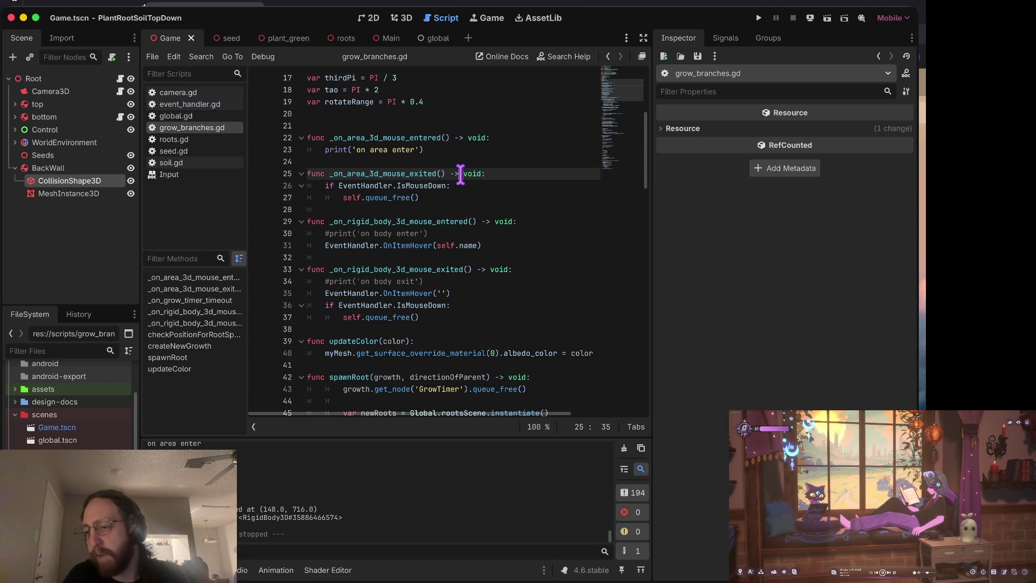
{"action": "key", "text": "Up"}
{"action": "key", "text": "Up"}
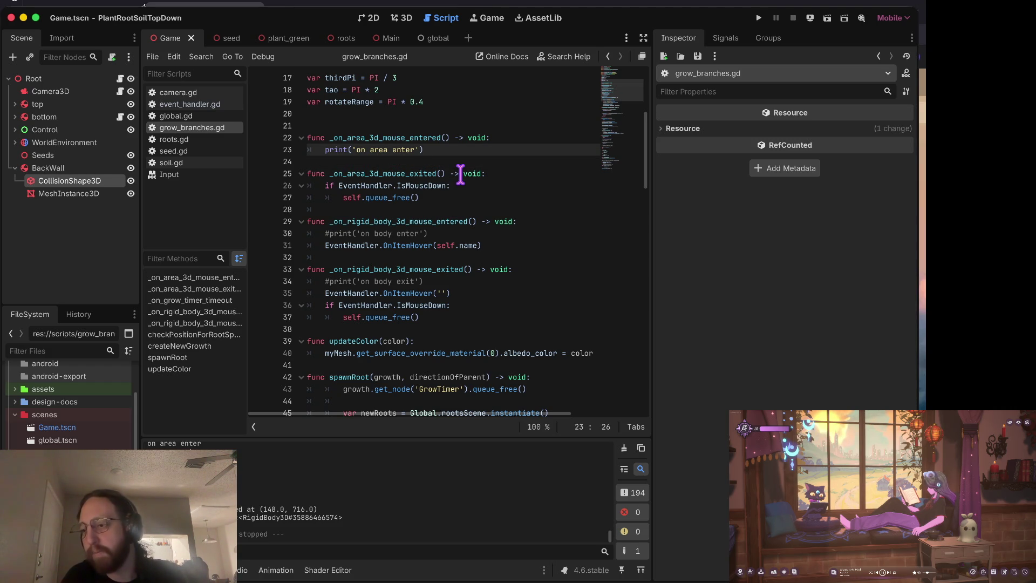
{"action": "key", "text": "Down"}
{"action": "key", "text": "Down"}
{"action": "key", "text": "Down"}
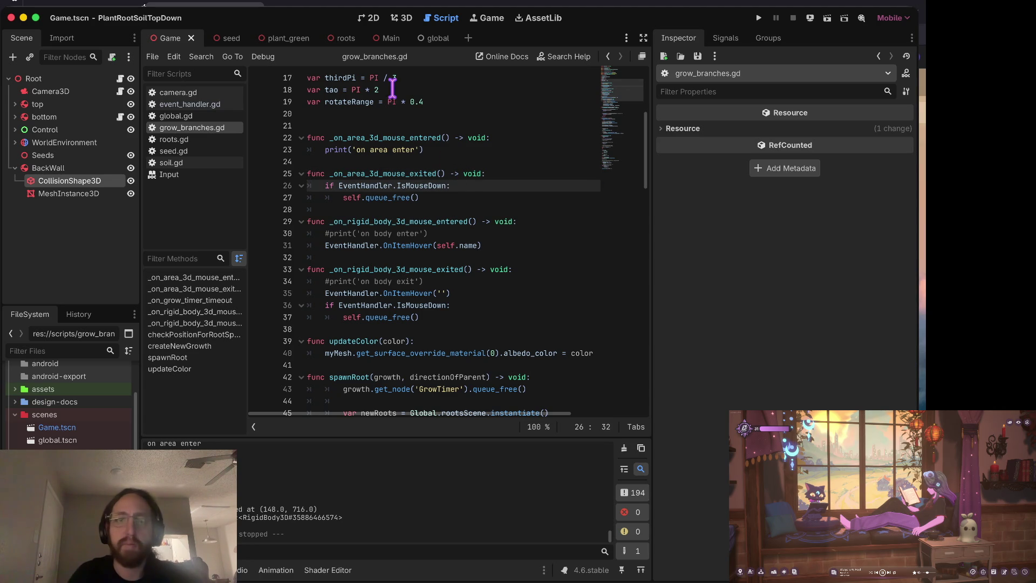
{"action": "left_click", "coordinate": [364, 209]}
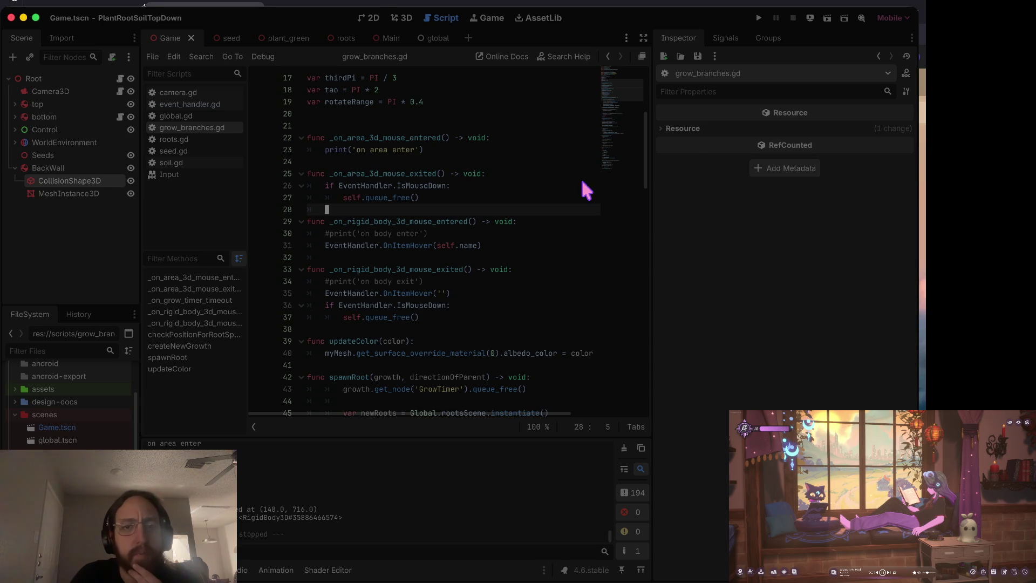
{"action": "key", "text": "super+shift+q"}
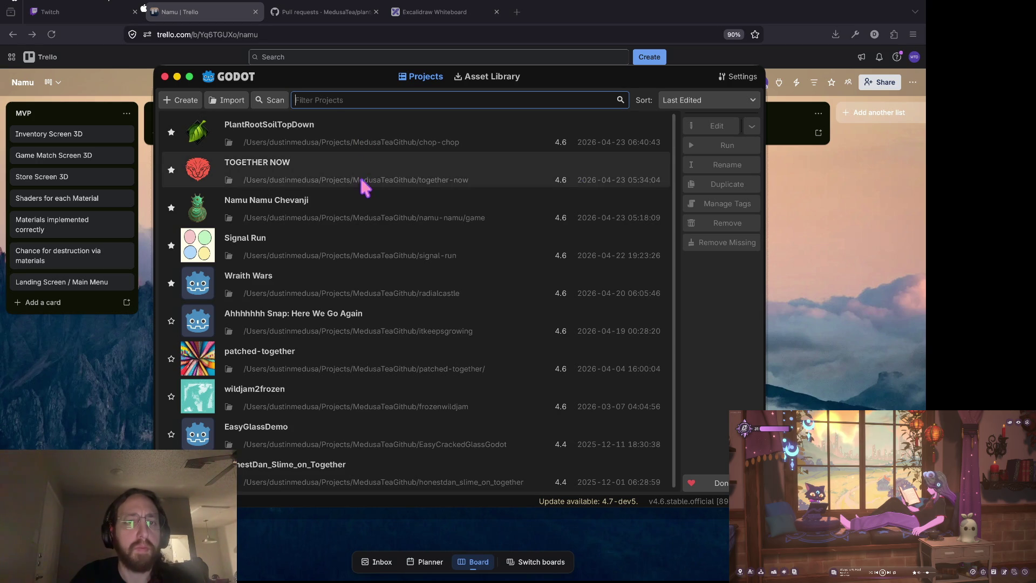
- Open the Namu Namu Chevanji project and run it to the username login screen
{"action": "double_click", "coordinate": [351, 212]}
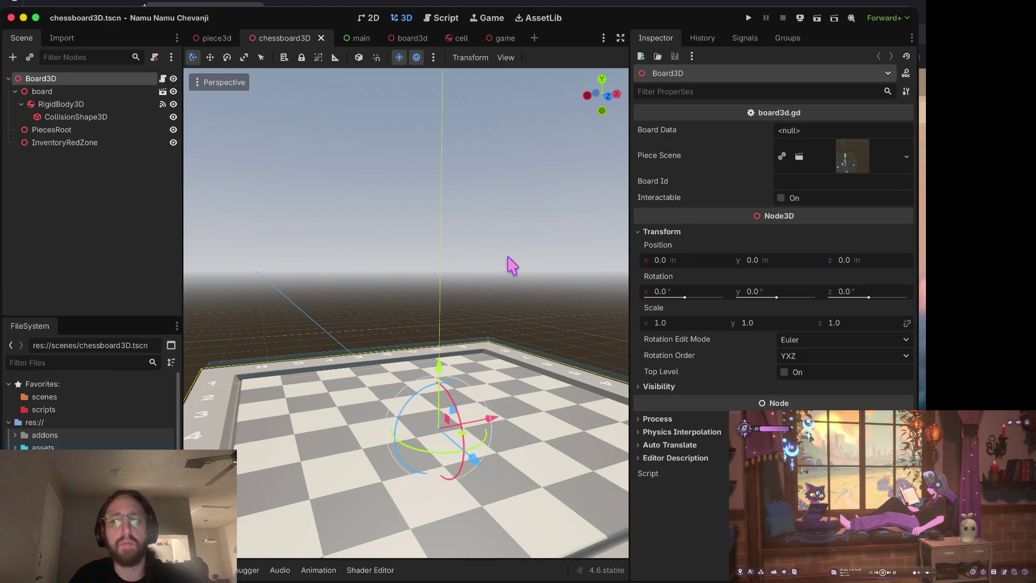
{"action": "left_click_drag", "start_coordinate": [512, 265], "coordinate": [485, 238]}
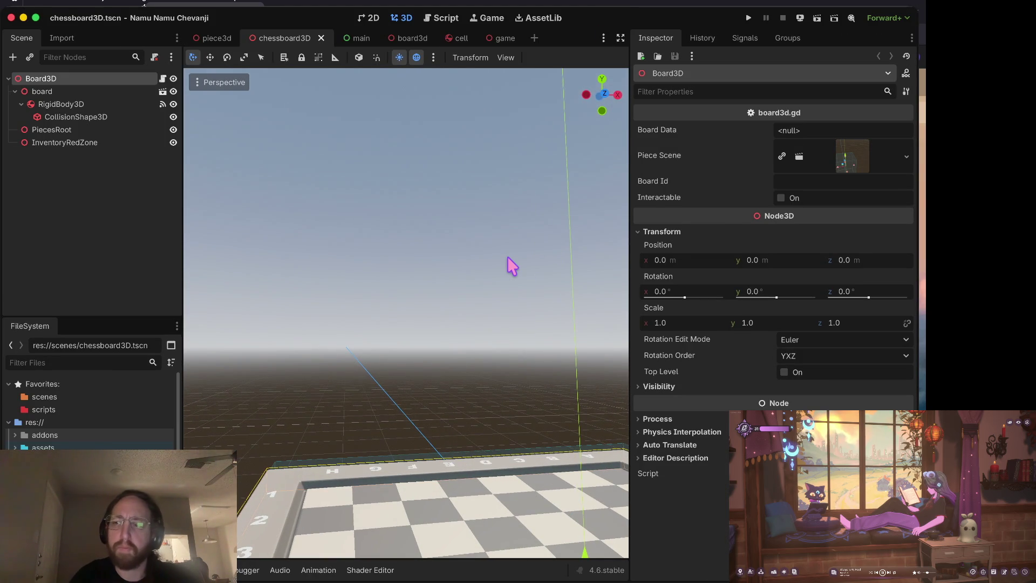
{"action": "key", "text": "super+b"}
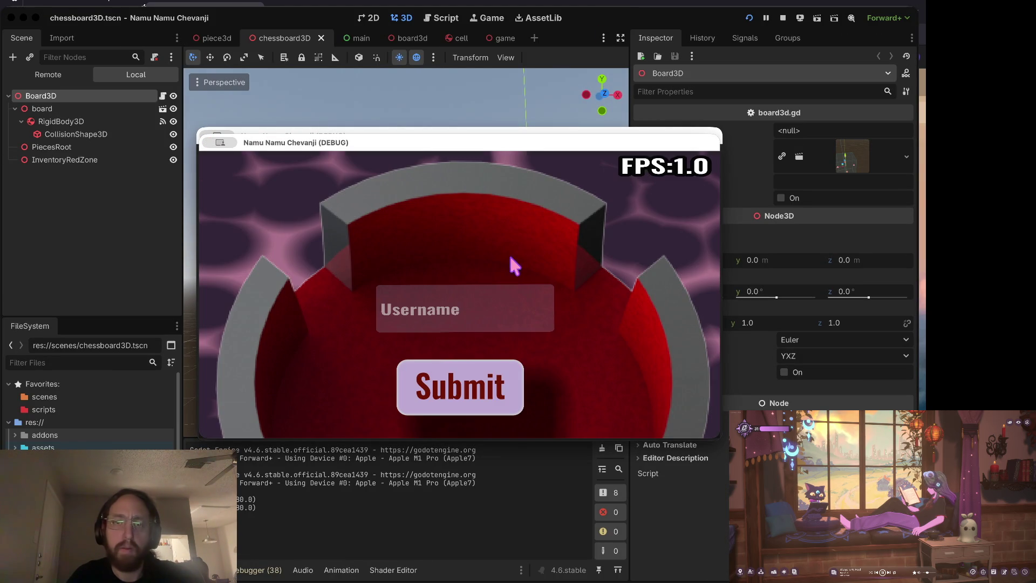
{"action": "left_click", "coordinate": [440, 322]}
- Log in with a single-letter username and test piece highlighting on the middle and right boards
{"action": "type", "text": "d"}
{"action": "left_click", "coordinate": [462, 377]}
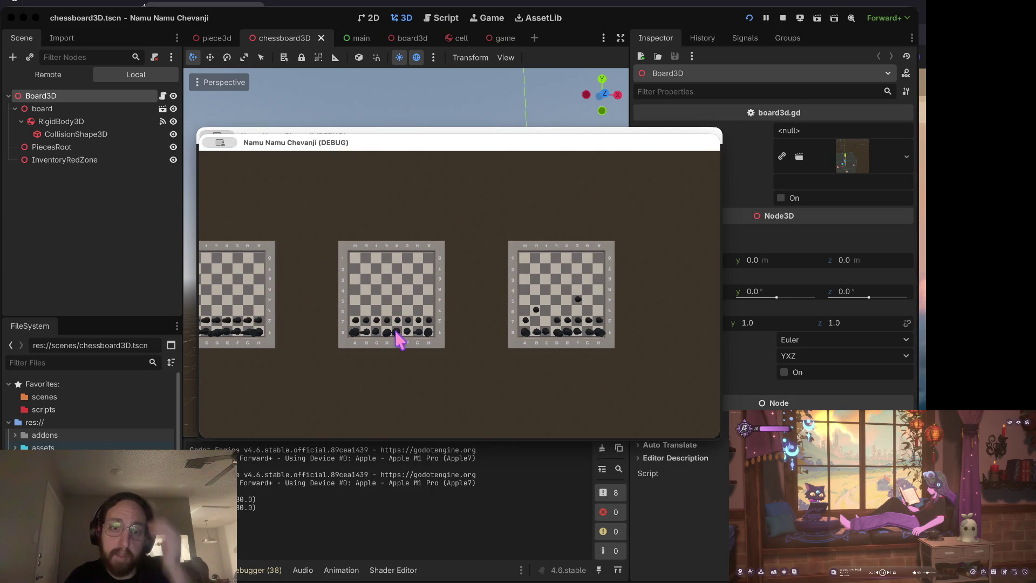
{"action": "left_click", "coordinate": [354, 336]}
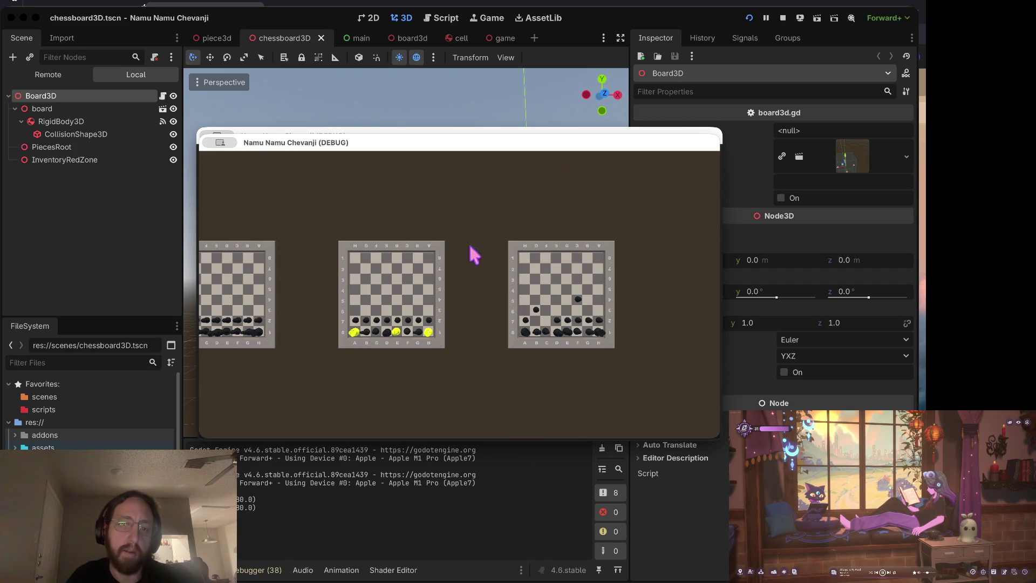
{"action": "left_click", "coordinate": [395, 336]}
{"action": "left_click", "coordinate": [526, 334]}
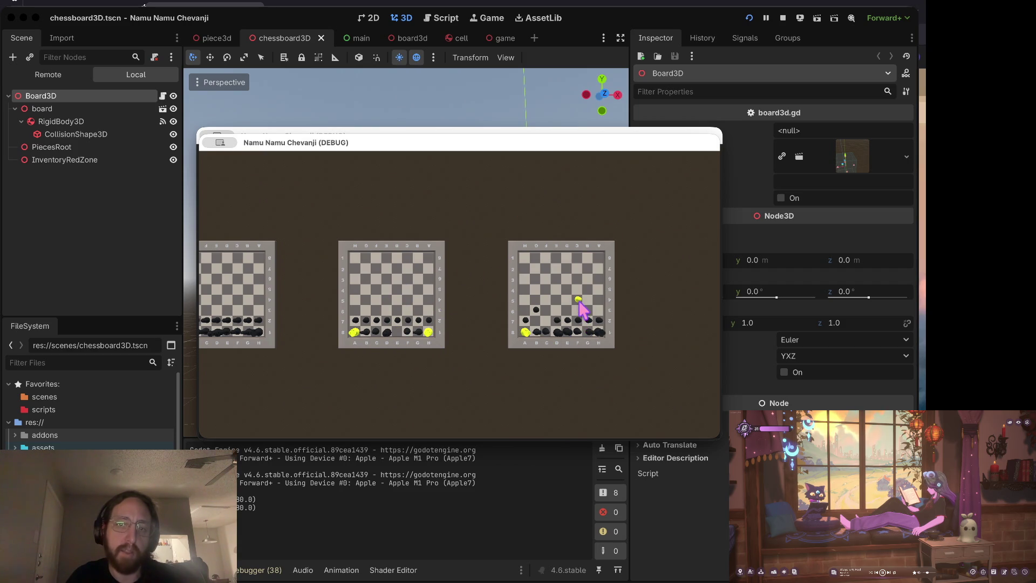
{"action": "left_click", "coordinate": [589, 321]}
{"action": "left_click", "coordinate": [590, 332]}
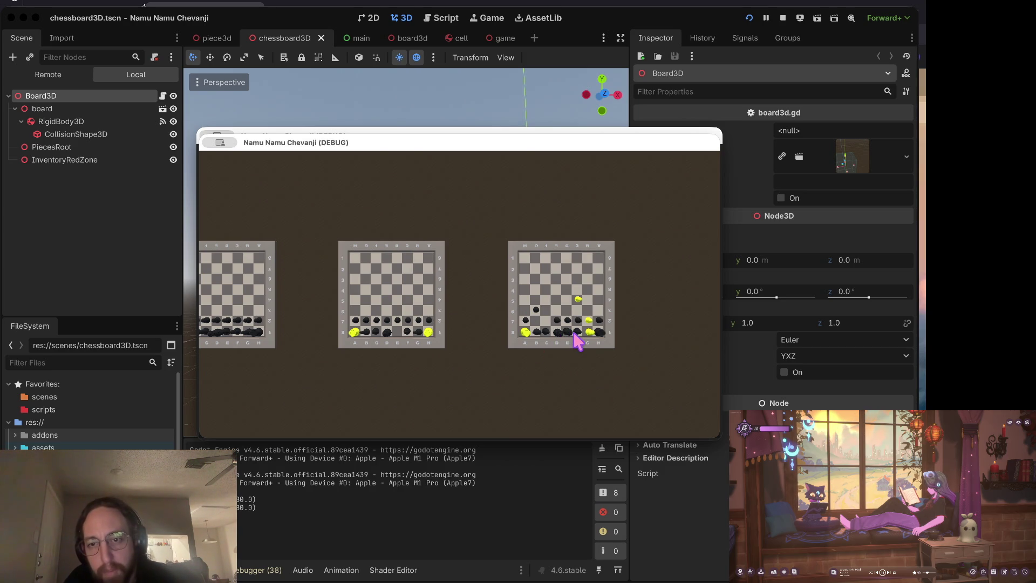
- Highlight three bottom-row pieces on the middle board, then open the single-board view
{"action": "left_click", "coordinate": [396, 331]}
{"action": "left_click", "coordinate": [418, 331]}
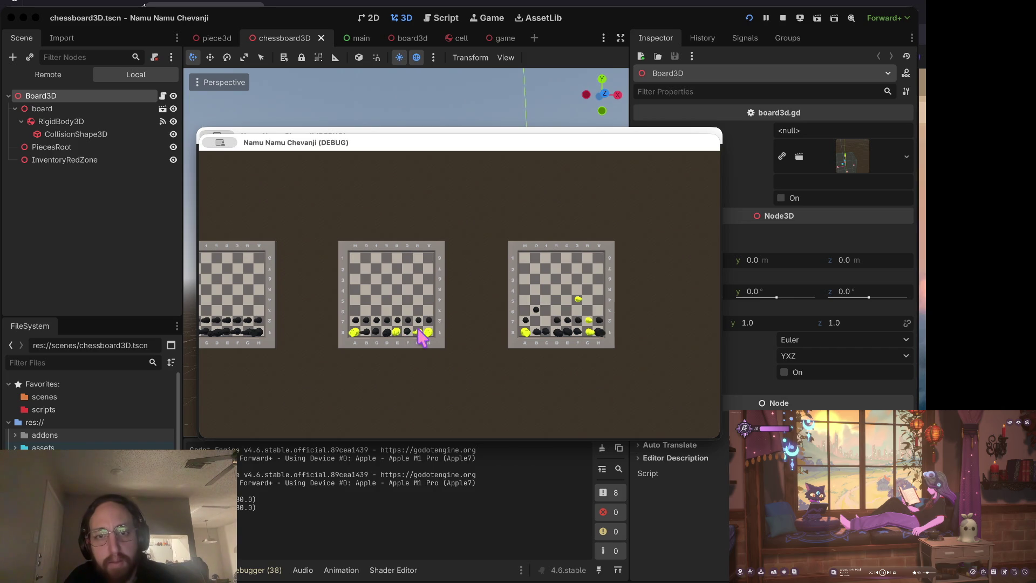
{"action": "left_click", "coordinate": [376, 331]}
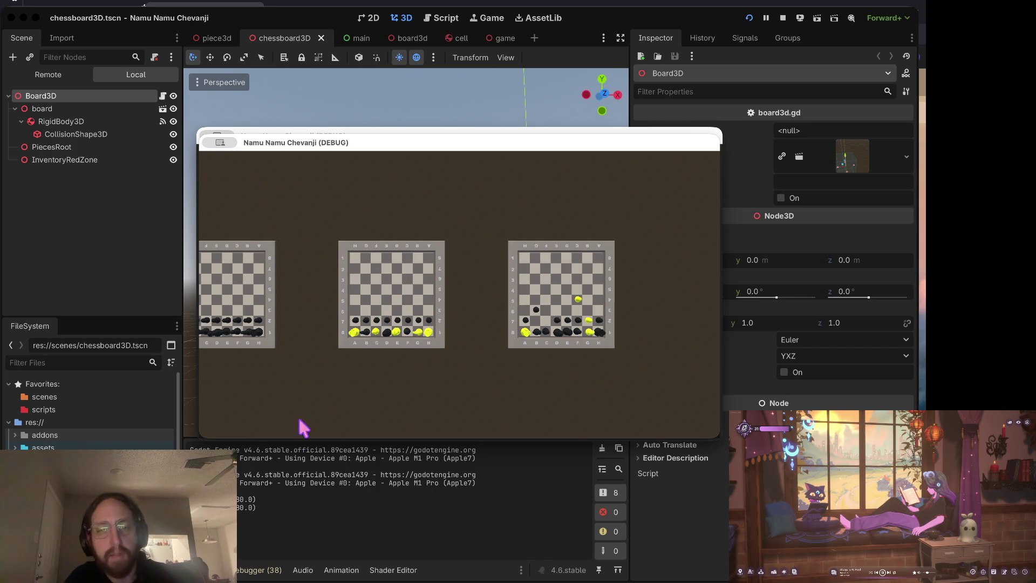
{"action": "left_click", "coordinate": [395, 265]}
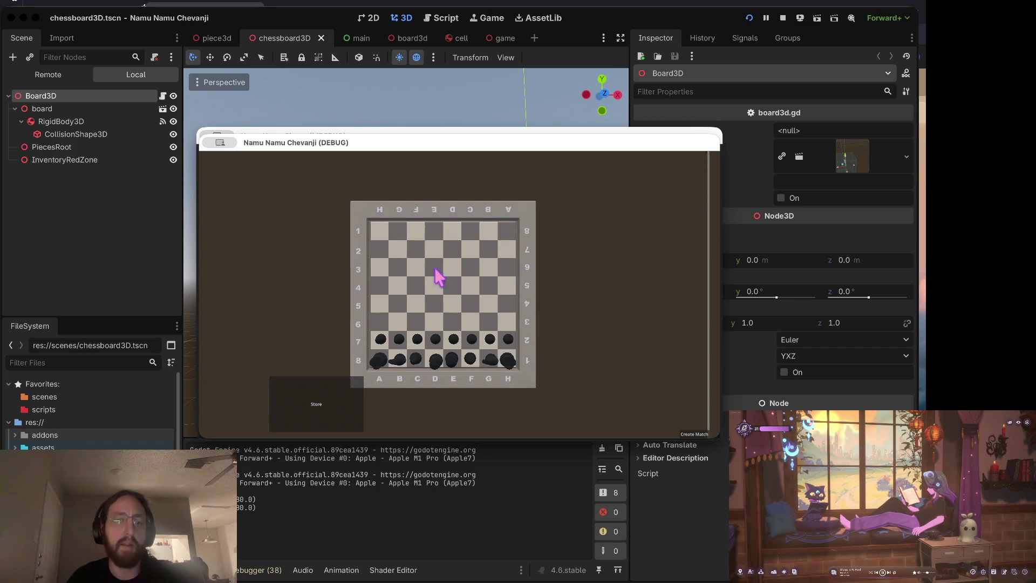
- Visit the Store, return to the board and highlight the G8 piece
{"action": "left_click", "coordinate": [346, 411]}
{"action": "left_click", "coordinate": [616, 396]}
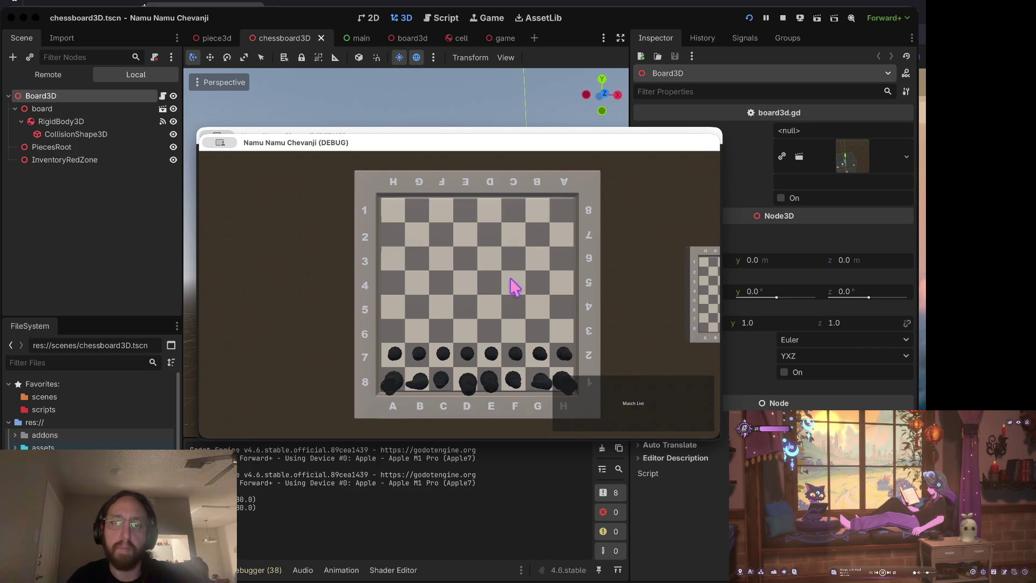
{"action": "left_click", "coordinate": [387, 381]}
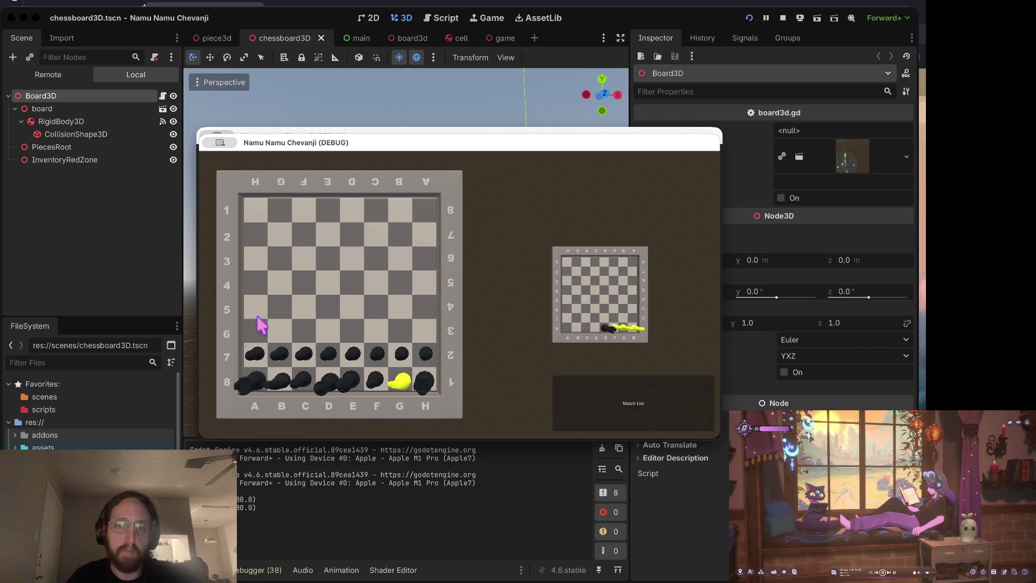
- Select the black E7 piece, show the Store panel, then stop the game
{"action": "left_click", "coordinate": [353, 353]}
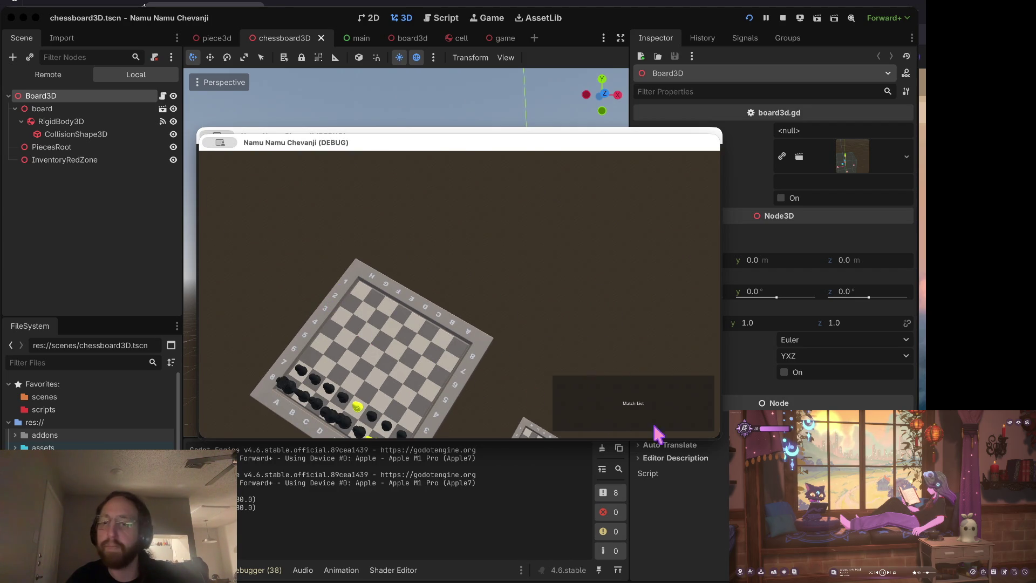
{"action": "left_click", "coordinate": [654, 425]}
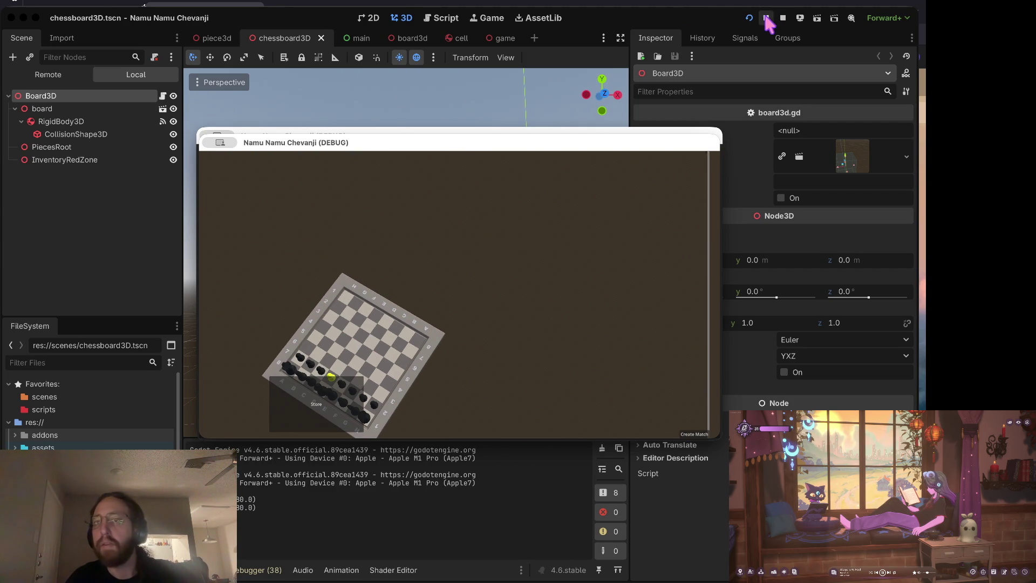
{"action": "left_click", "coordinate": [783, 18]}
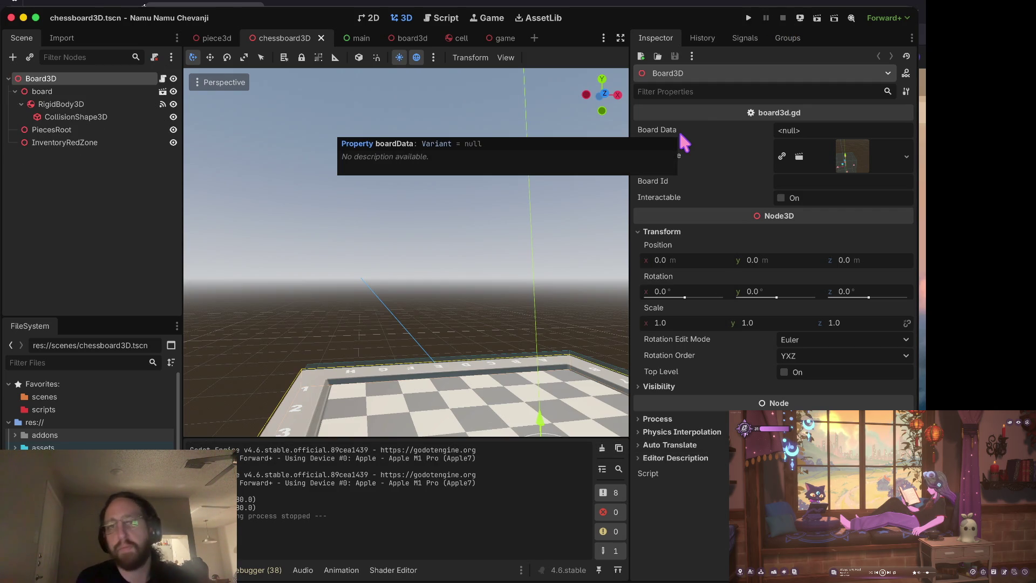
- Deselect nodes in the chessboard scene and switch over to the Trello board
{"action": "left_click", "coordinate": [122, 256]}
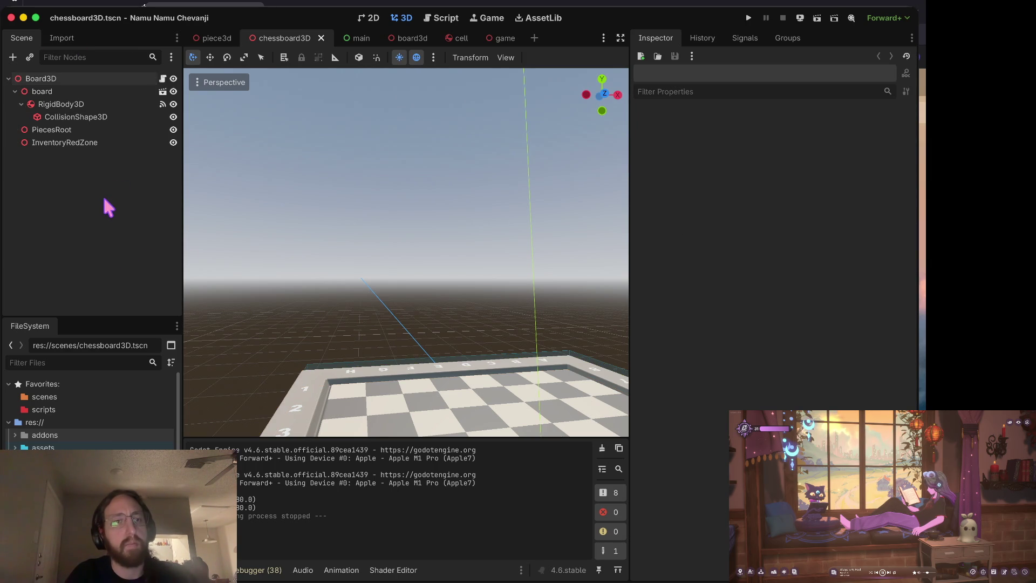
{"action": "key", "text": "ctrl+Right"}
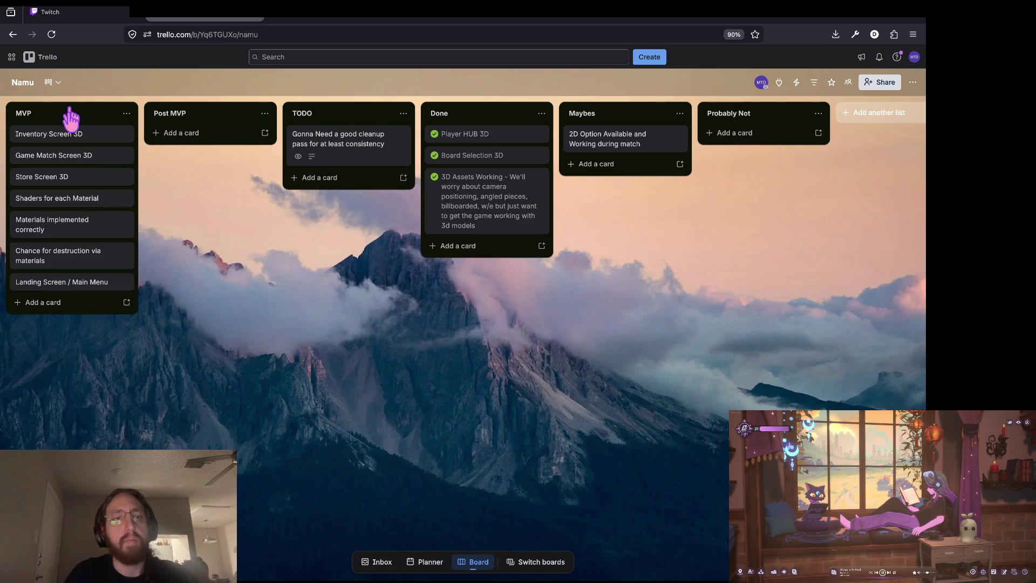
- Create a list named Doing and move it to the far left of the board
{"action": "left_click", "coordinate": [888, 117]}
{"action": "type", "text": "Doni"}
{"action": "key", "text": "Return"}
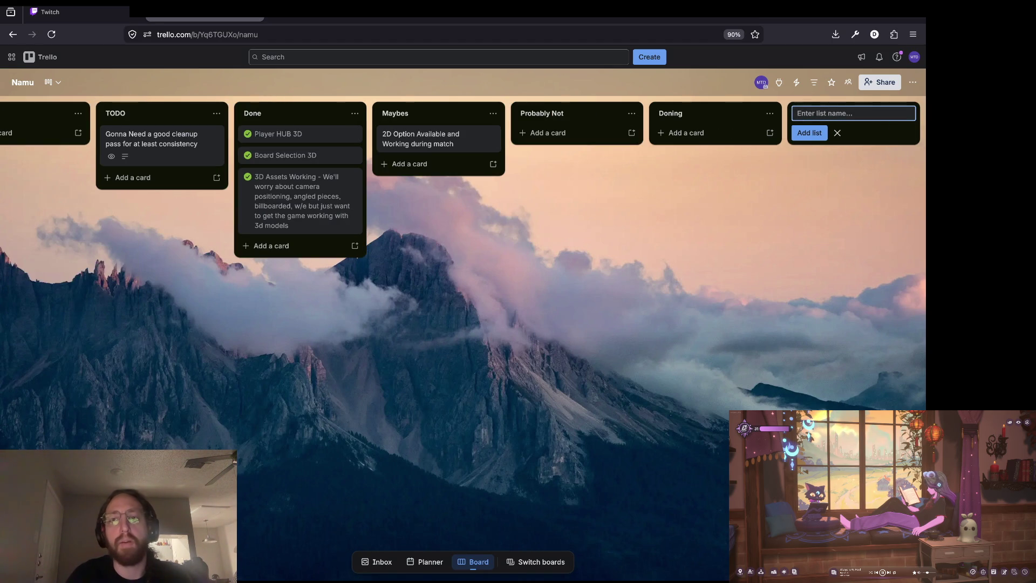
{"action": "left_click", "coordinate": [681, 110]}
{"action": "type", "text": "Doing"}
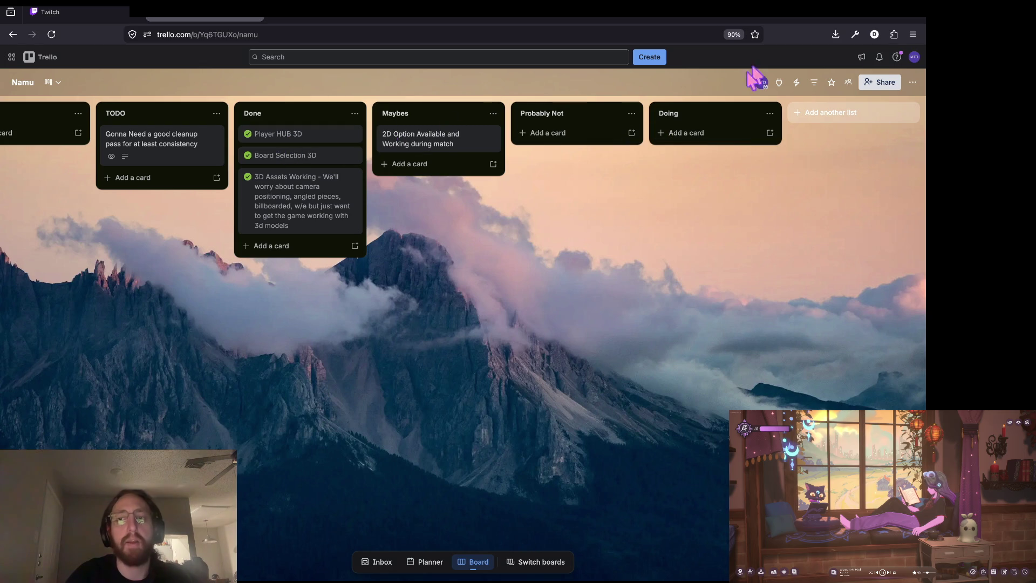
{"action": "mouse_move", "coordinate": [767, 116]}
{"action": "left_mouse_down"}
{"action": "mouse_move", "coordinate": [400, 135]}
{"action": "mouse_move", "coordinate": [5, 111]}
{"action": "mouse_move", "coordinate": [22, 116]}
{"action": "left_mouse_up"}
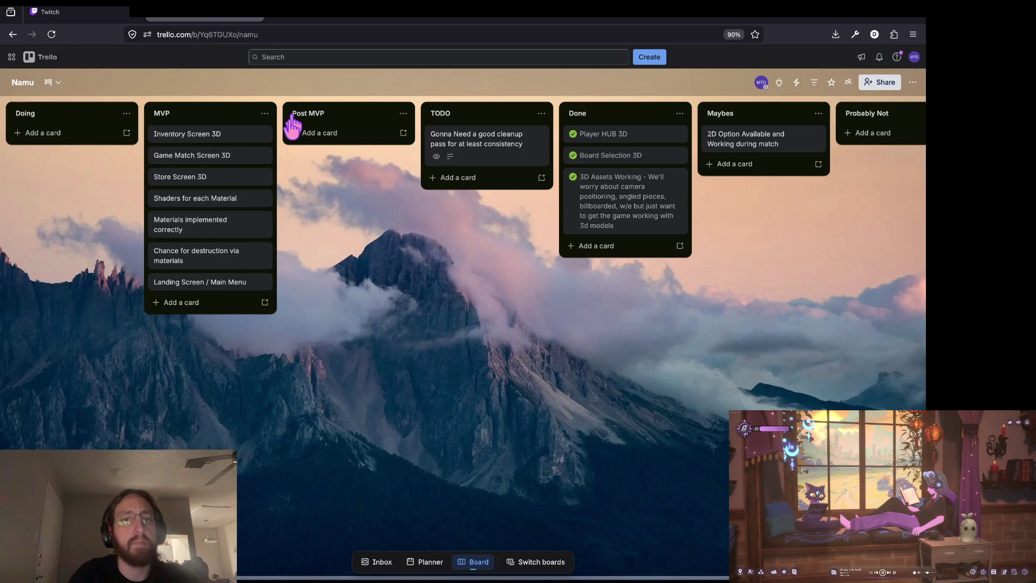
- Add the card 'Getting Cell Highlight on Click Working with 3D Space' to the Doing list
{"action": "left_click", "coordinate": [40, 134]}
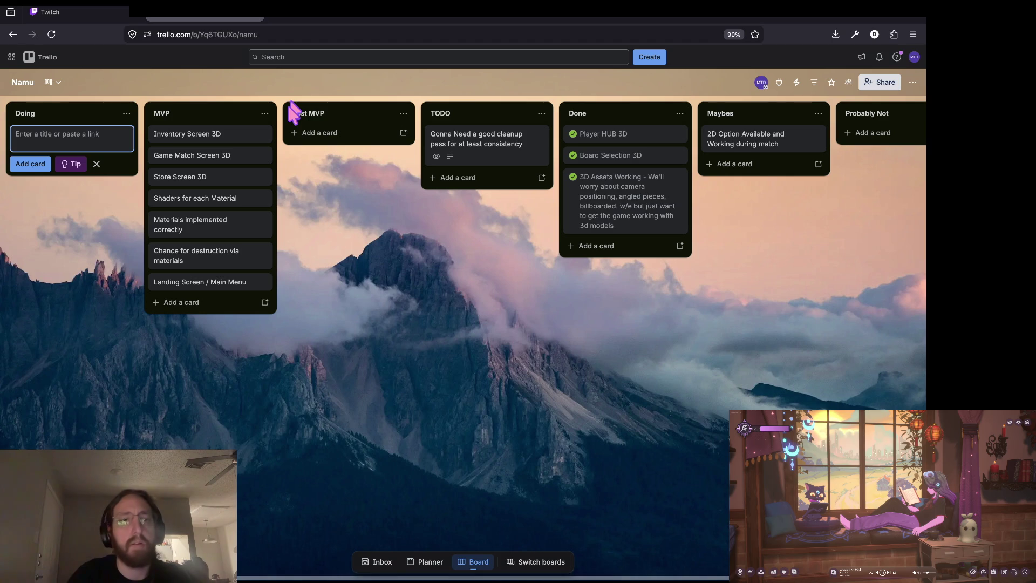
{"action": "type", "text": "Fixing"}
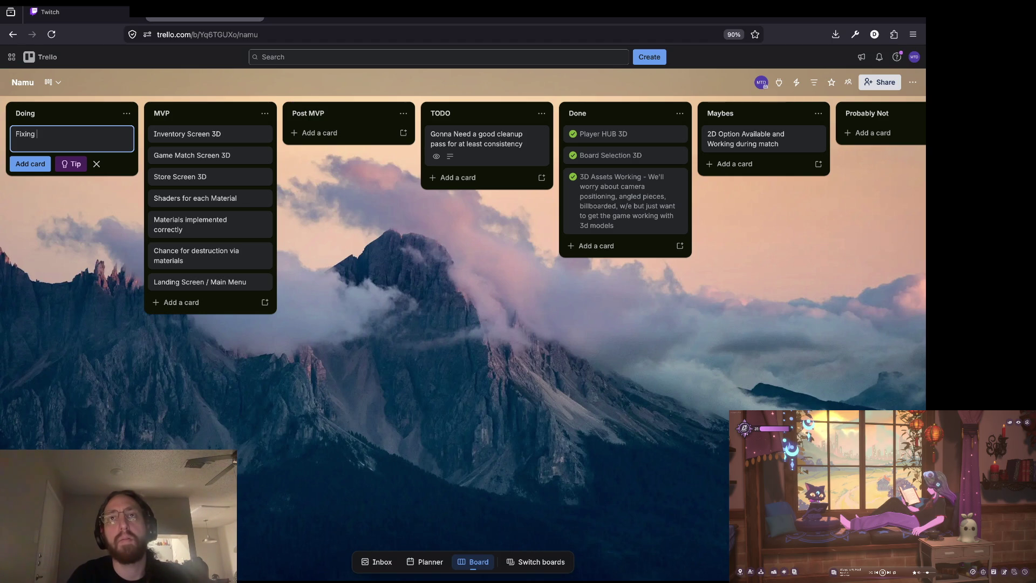
{"action": "key", "text": "ctrl+a"}
{"action": "type", "text": "Get"}
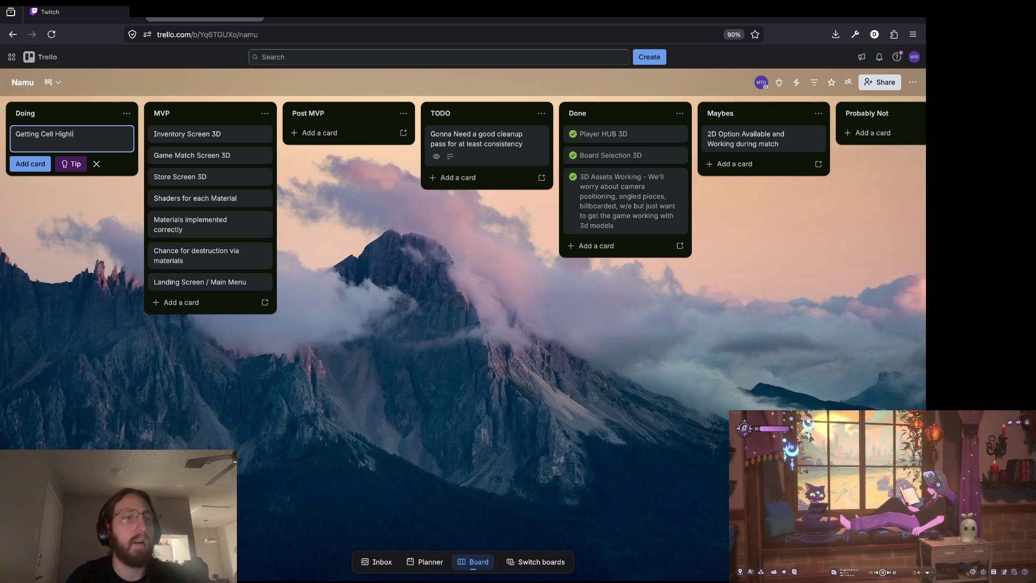
{"action": "type", "text": "lick"}
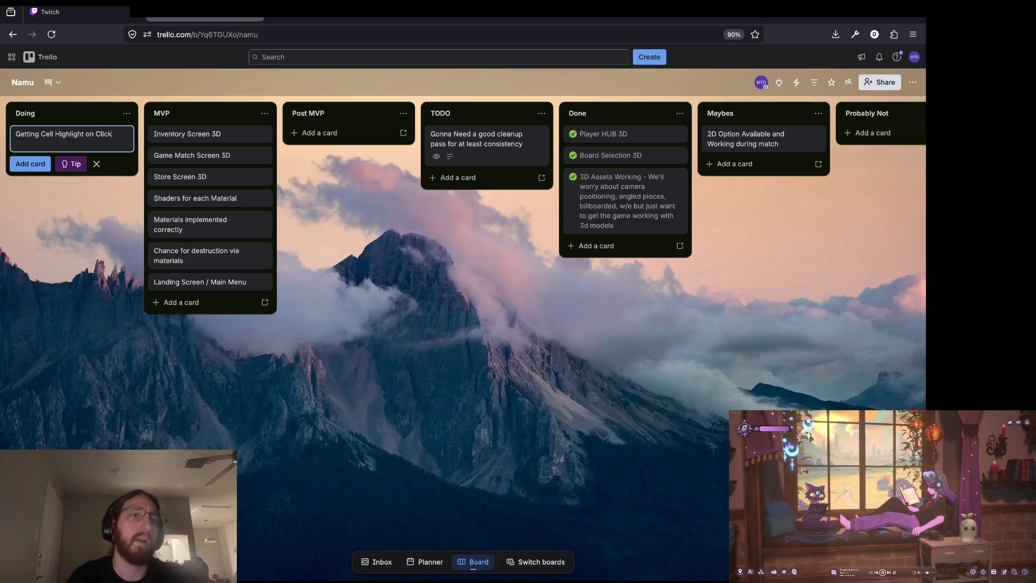
{"action": "type", "text": " Working with 3D Spac"}
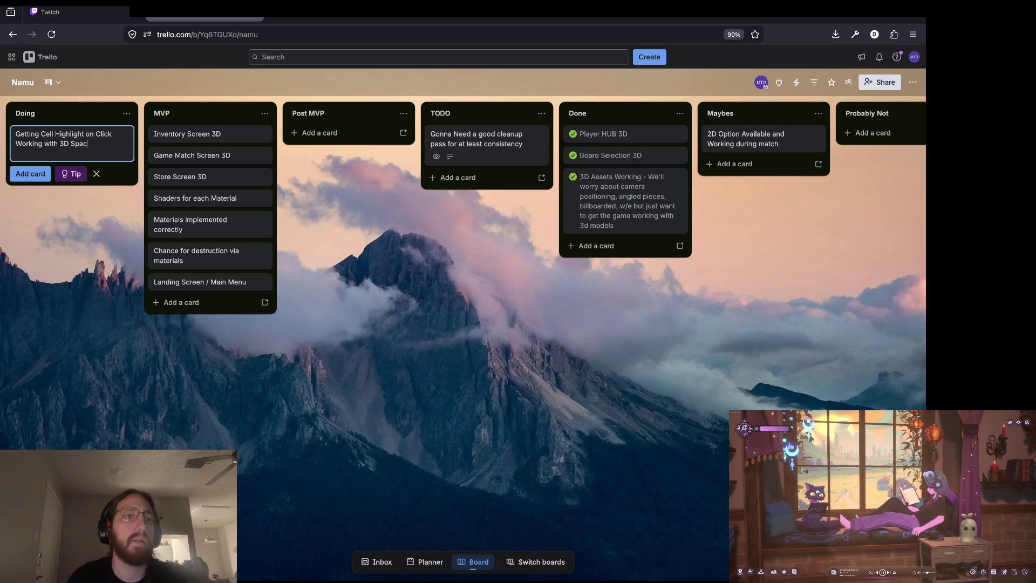
{"action": "left_click", "coordinate": [79, 217]}
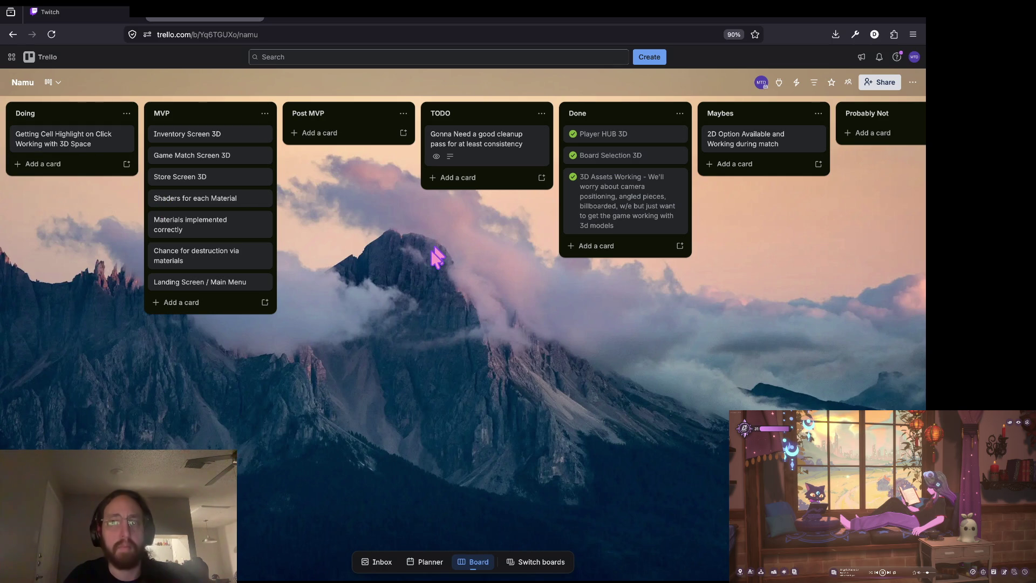
{"action": "key", "text": "super+Tab"}
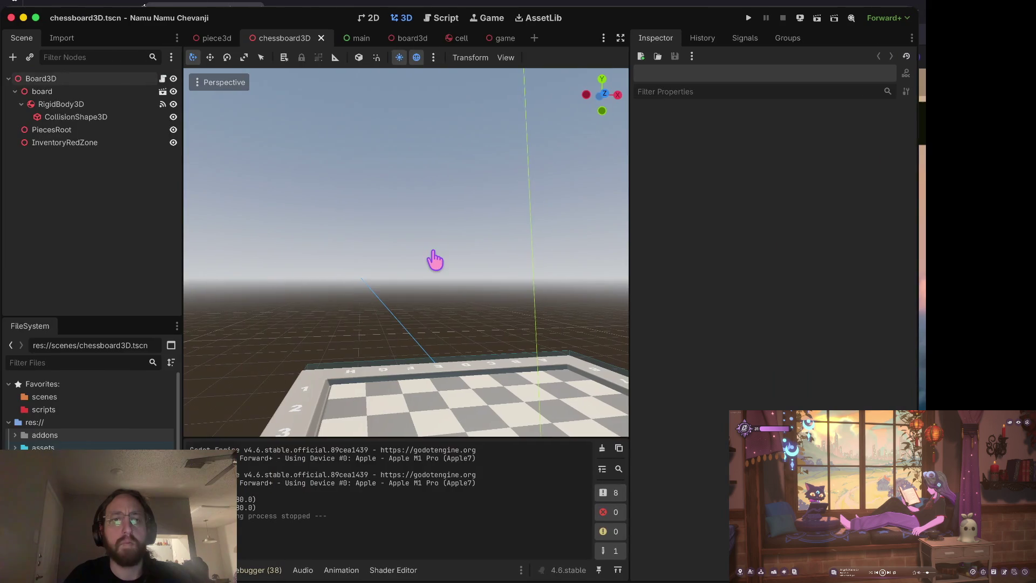
- Expand the assets folder in the FileSystem dock and switch to the cell.tscn scene
{"action": "scroll", "coordinate": [404, 253], "scroll_direction": "down", "scroll_amount": 5}
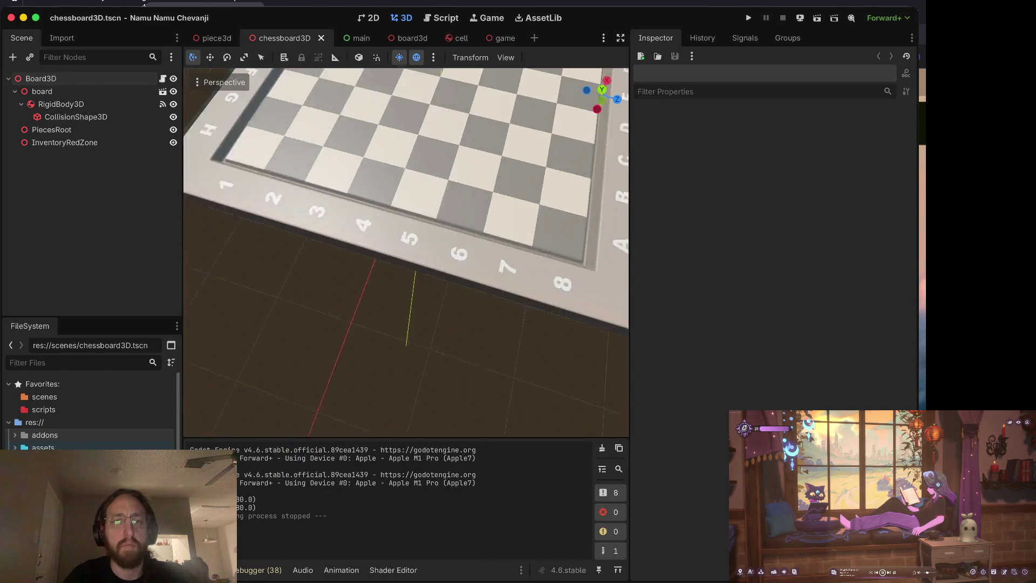
{"action": "left_click", "coordinate": [15, 447]}
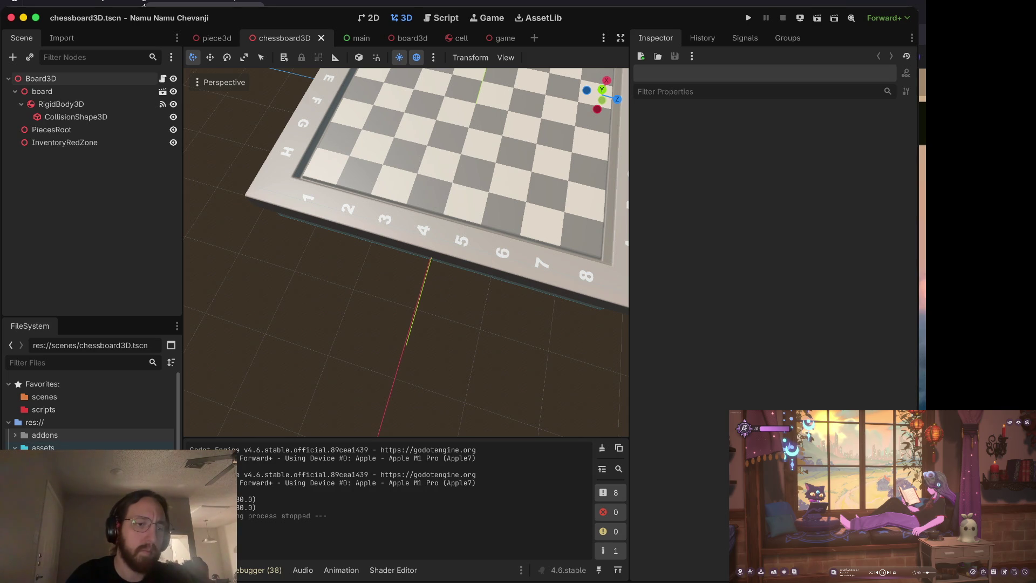
{"action": "scroll", "coordinate": [19, 402], "scroll_direction": "down", "scroll_amount": 3}
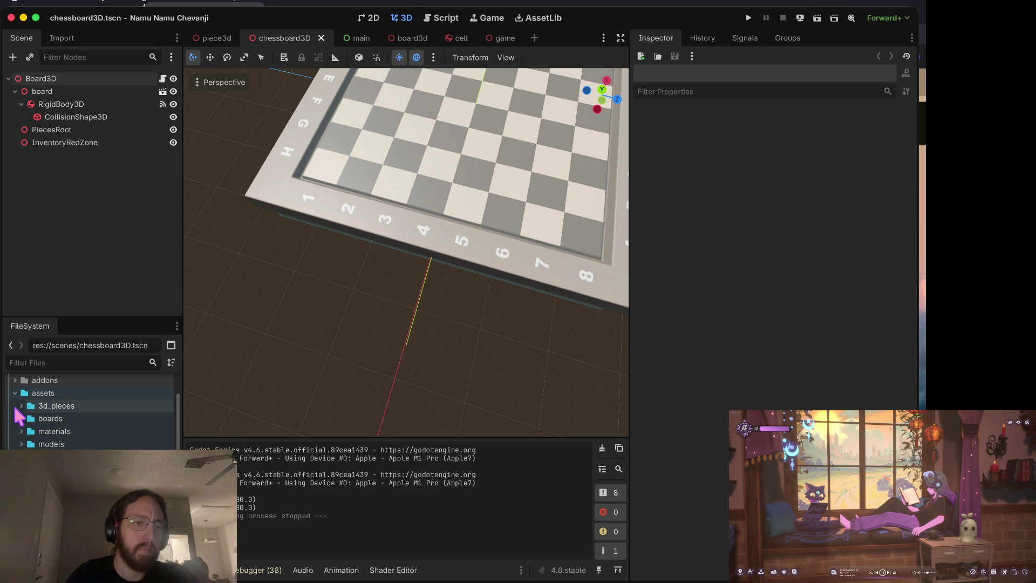
{"action": "scroll", "coordinate": [19, 402], "scroll_direction": "down", "scroll_amount": 2}
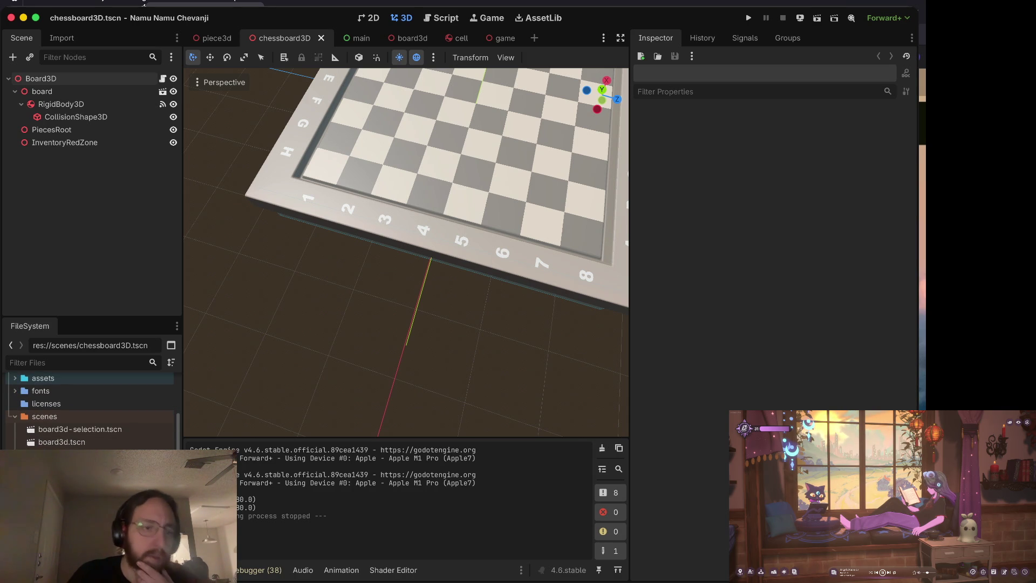
{"action": "key", "text": "ctrl+Tab"}
{"action": "key", "text": "ctrl+Tab"}
{"action": "key", "text": "ctrl+Tab"}
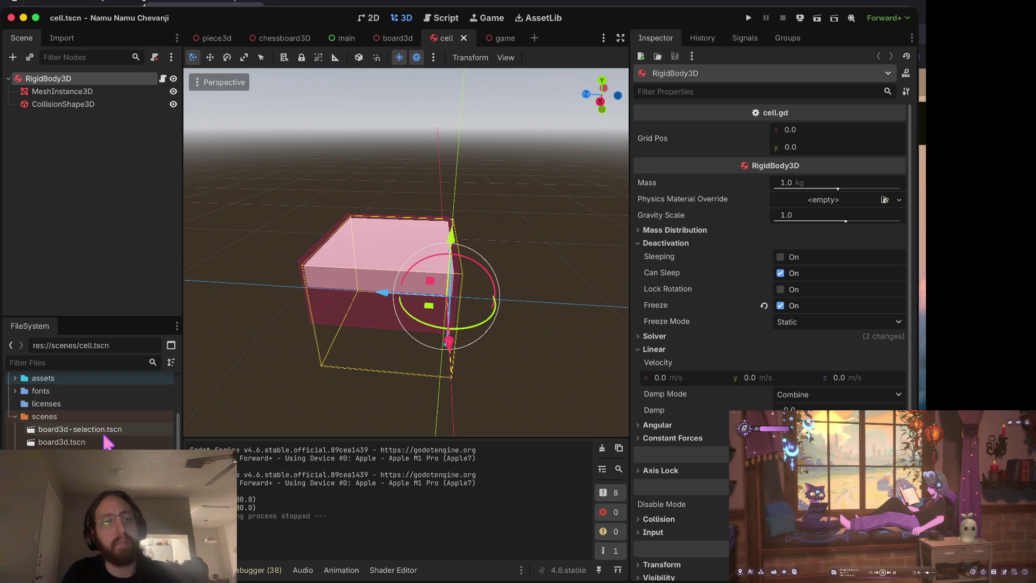
- Inspect the cell's mesh, collision shape and RigidBody3D root, dismissing the root's context menu
{"action": "scroll", "coordinate": [472, 247], "scroll_direction": "left", "scroll_amount": 5}
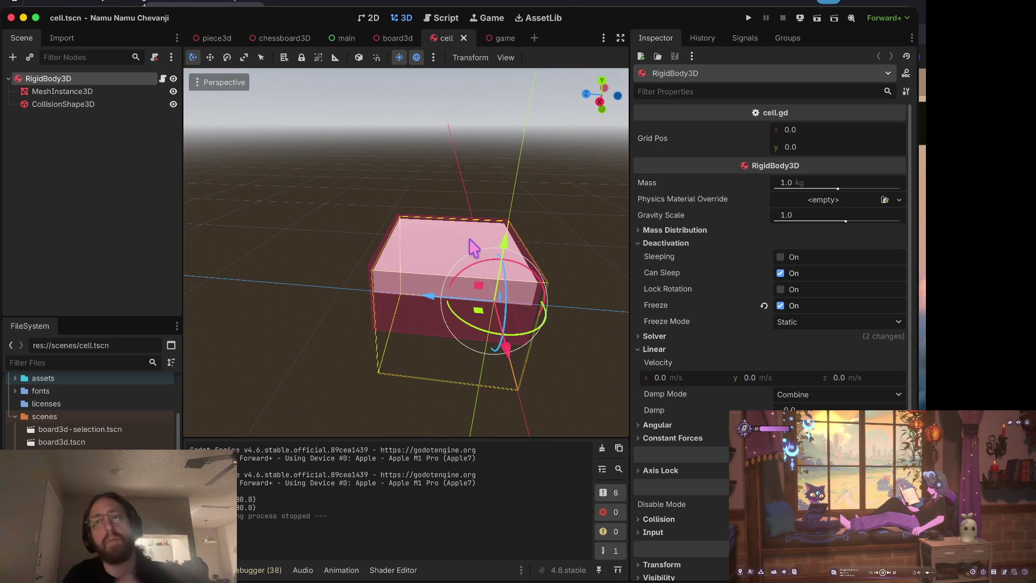
{"action": "scroll", "coordinate": [473, 247], "scroll_direction": "up", "scroll_amount": 5}
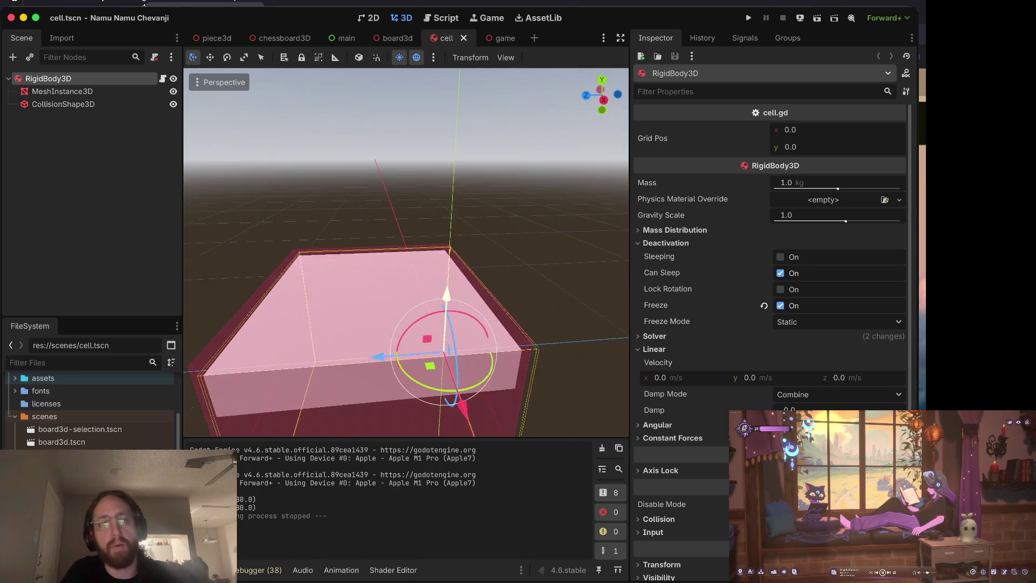
{"action": "scroll", "coordinate": [475, 243], "scroll_direction": "down", "scroll_amount": 5}
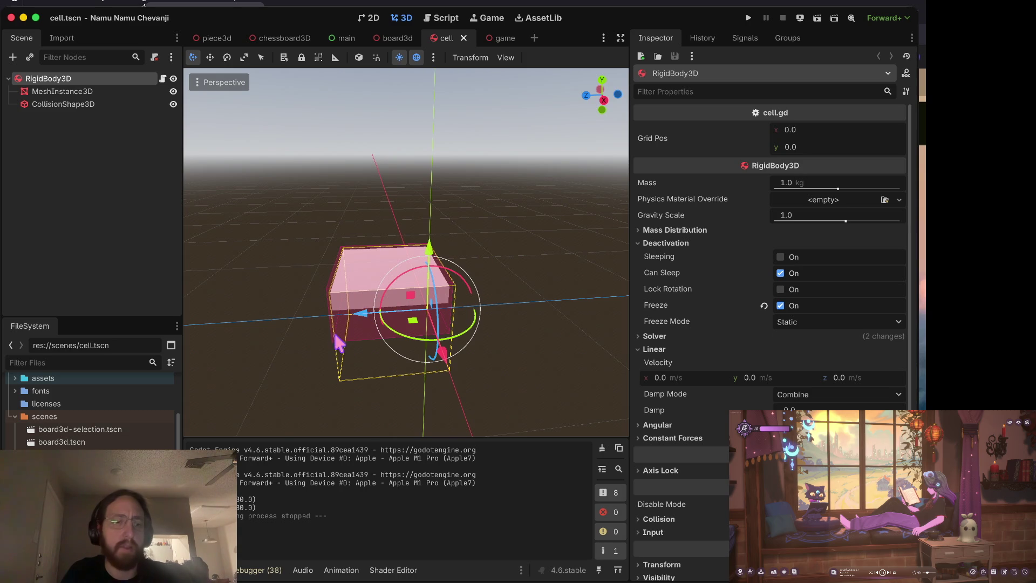
{"action": "left_click", "coordinate": [60, 95]}
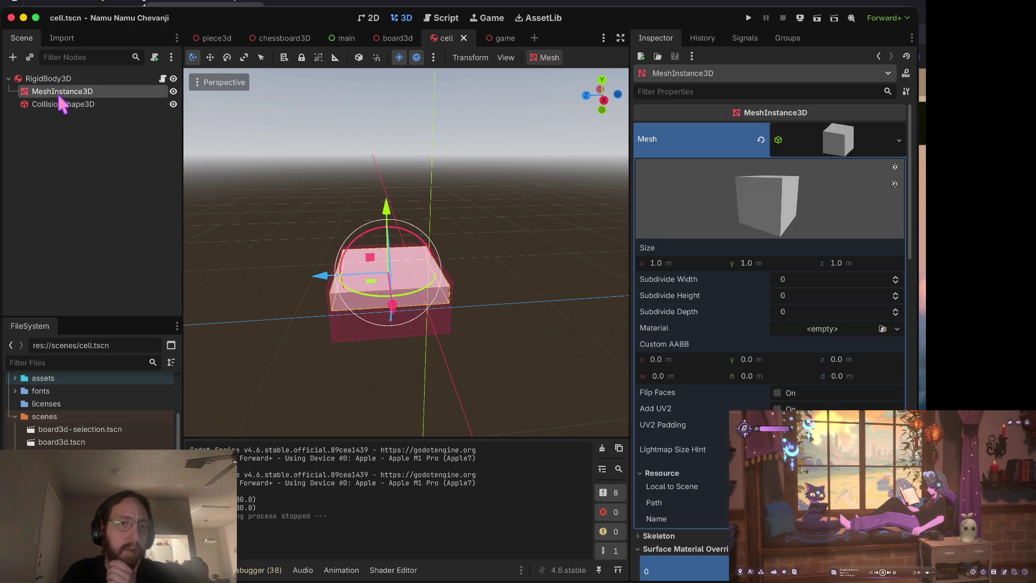
{"action": "left_click", "coordinate": [61, 104]}
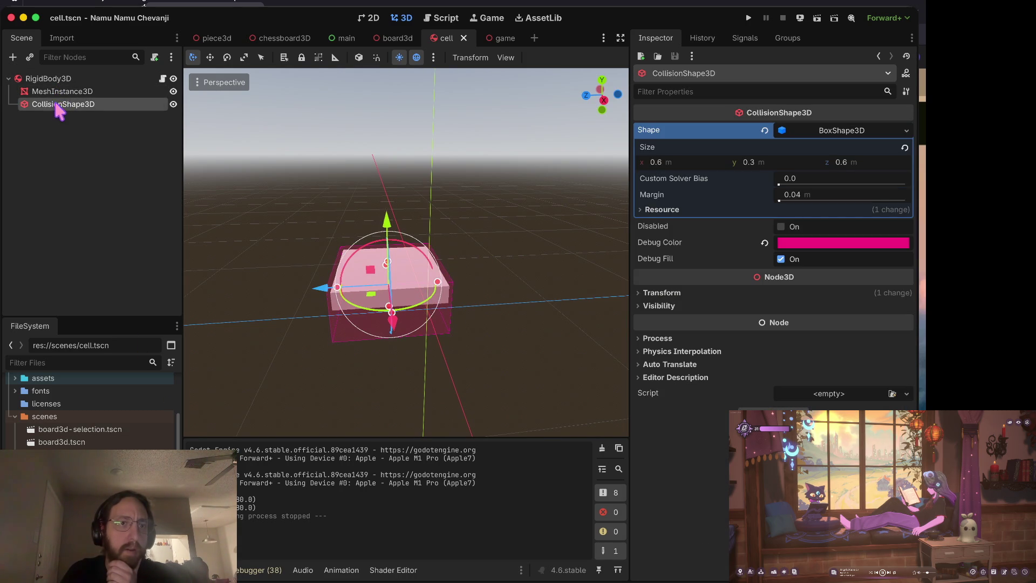
{"action": "left_click", "coordinate": [60, 81]}
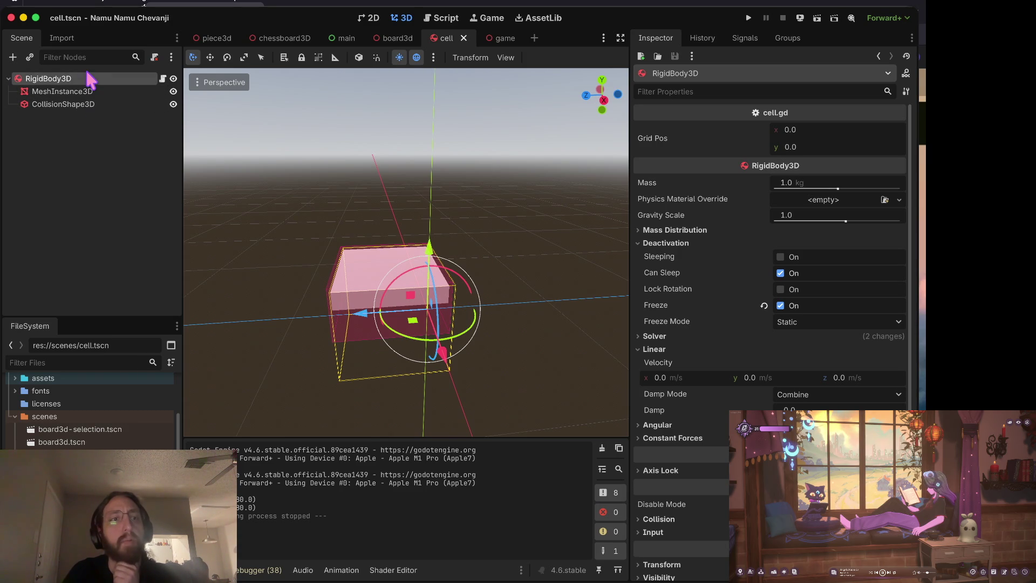
{"action": "right_click", "coordinate": [88, 84]}
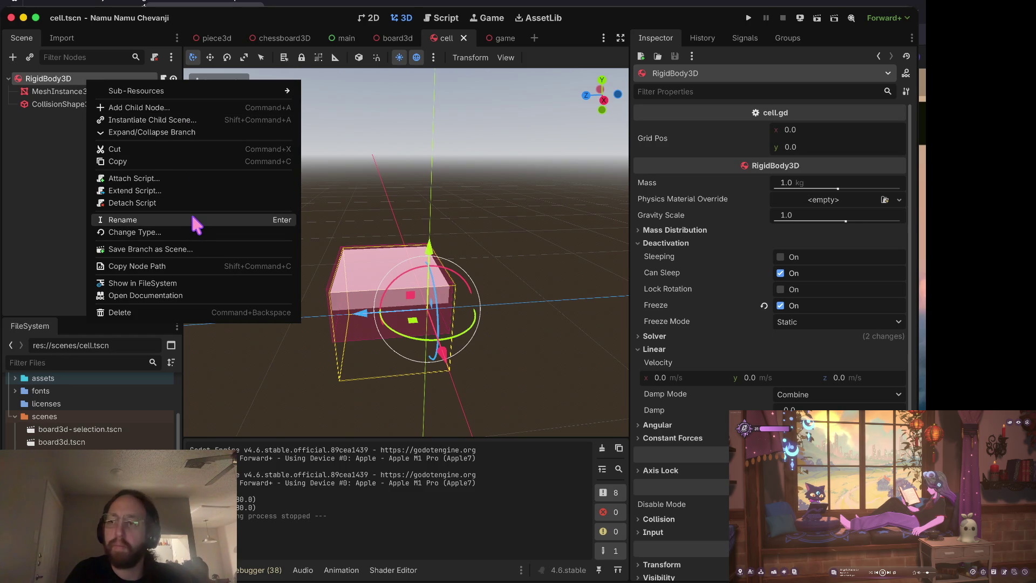
{"action": "left_click", "coordinate": [40, 267]}
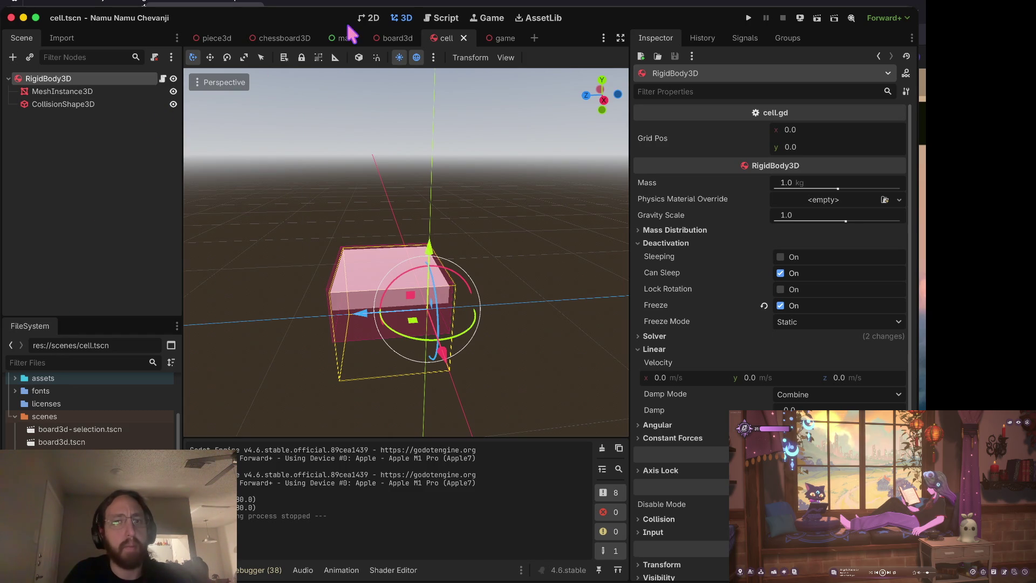
- Set the cell mesh's material to Local to Scene and run the project
{"action": "scroll", "coordinate": [661, 545], "scroll_direction": "down", "scroll_amount": 5}
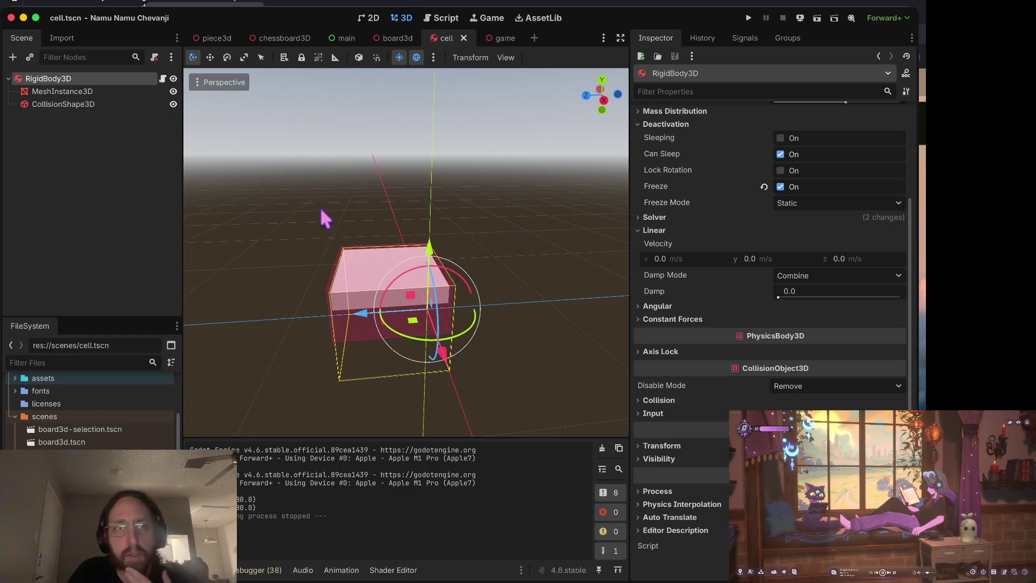
{"action": "left_click", "coordinate": [103, 104]}
{"action": "left_click", "coordinate": [102, 91]}
{"action": "scroll", "coordinate": [684, 251], "scroll_direction": "down", "scroll_amount": 10}
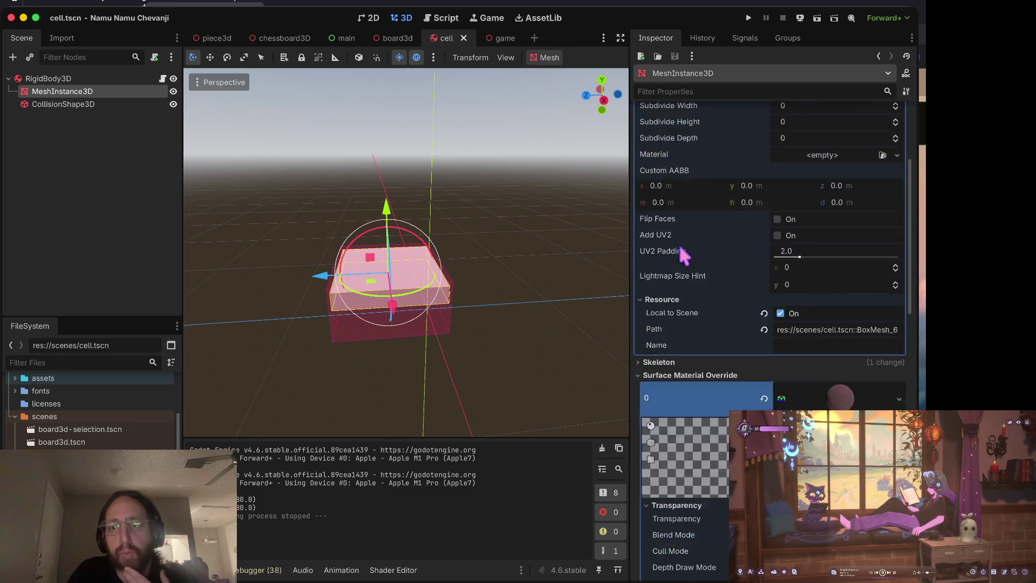
{"action": "scroll", "coordinate": [772, 340], "scroll_direction": "down", "scroll_amount": 15}
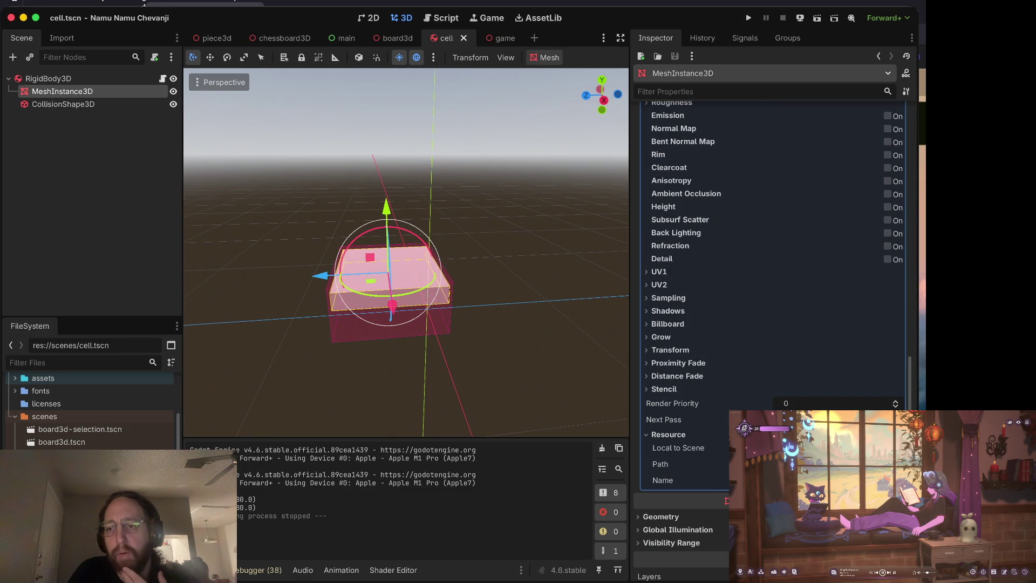
{"action": "left_click", "coordinate": [780, 447]}
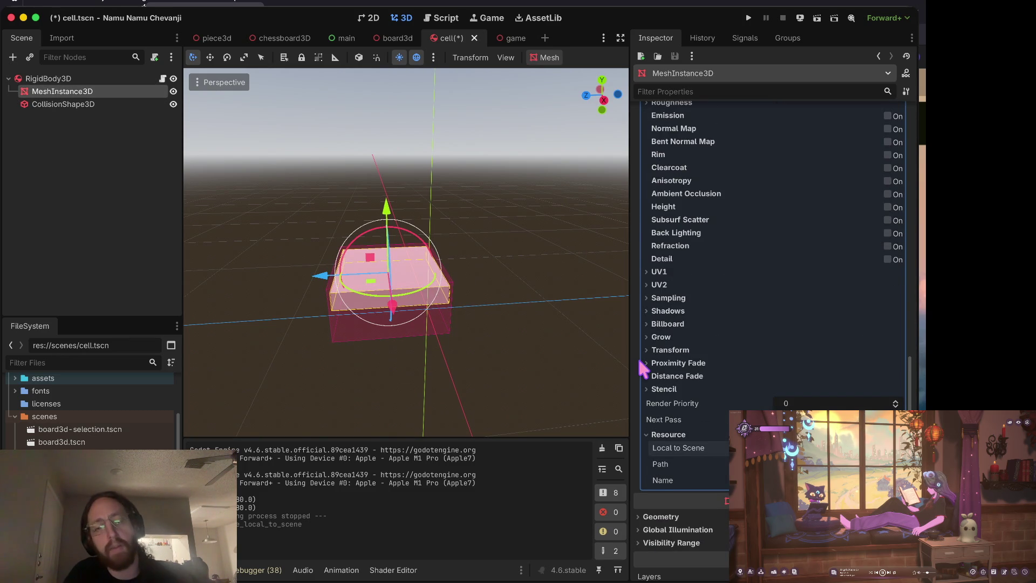
{"action": "key", "text": "super+b"}
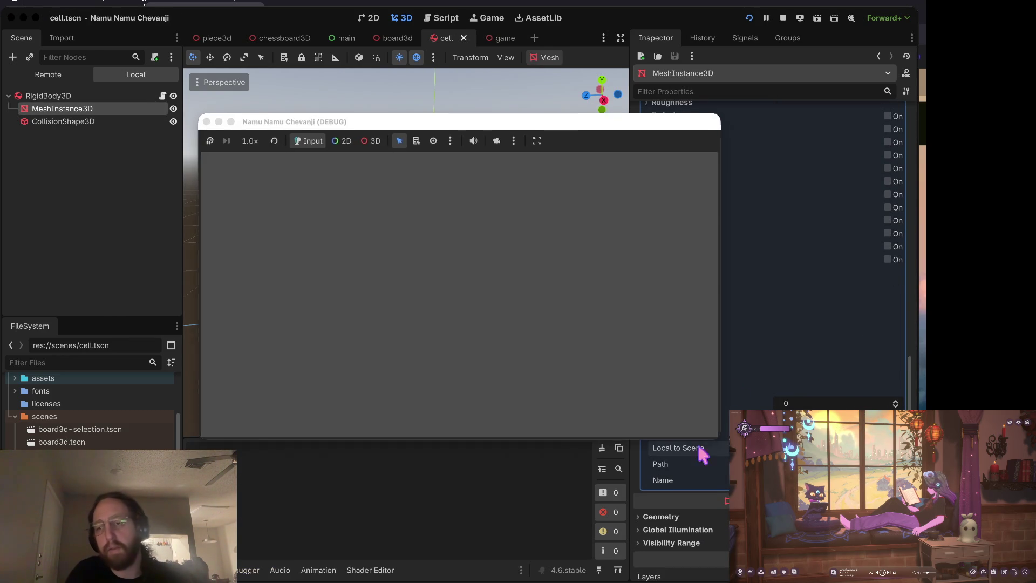
- Log in with a single-letter username and open the left chessboard as a full match view
{"action": "left_click", "coordinate": [470, 303]}
{"action": "type", "text": "a"}
{"action": "left_click", "coordinate": [461, 364]}
{"action": "left_click", "coordinate": [426, 267]}
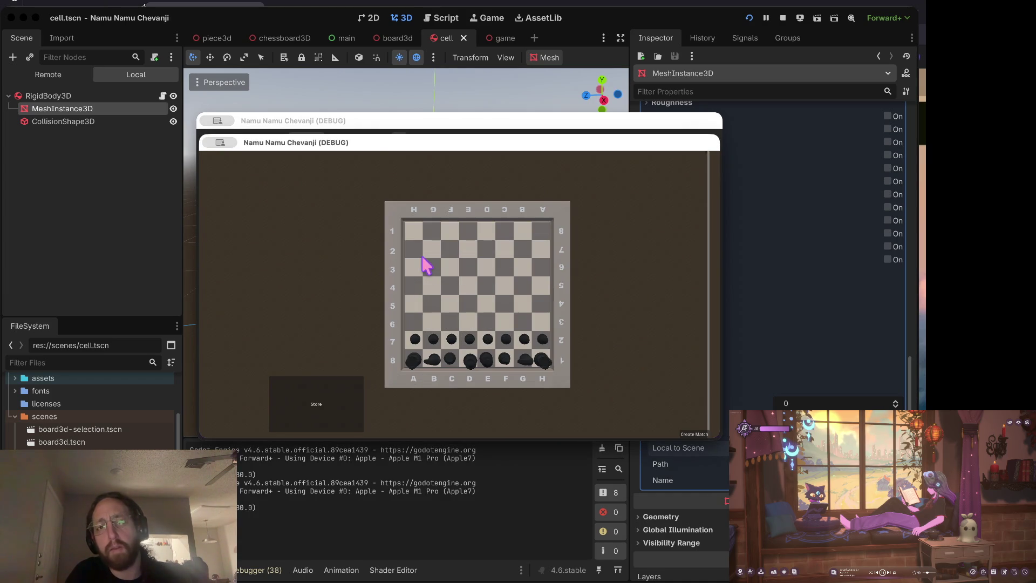
- Visit the Store and return, select the F2 pawn, then close the game
{"action": "left_click", "coordinate": [325, 417]}
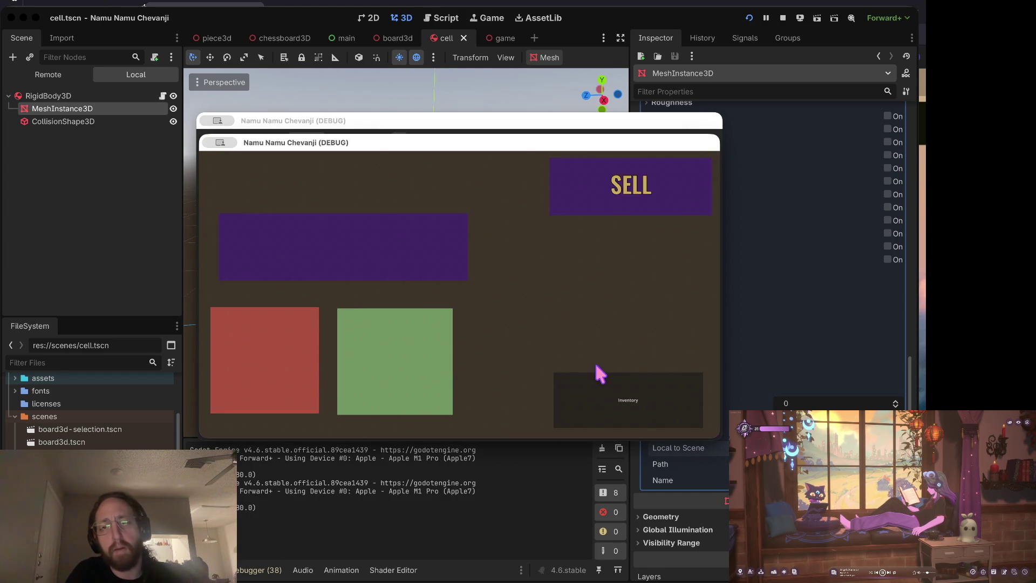
{"action": "left_click", "coordinate": [595, 372]}
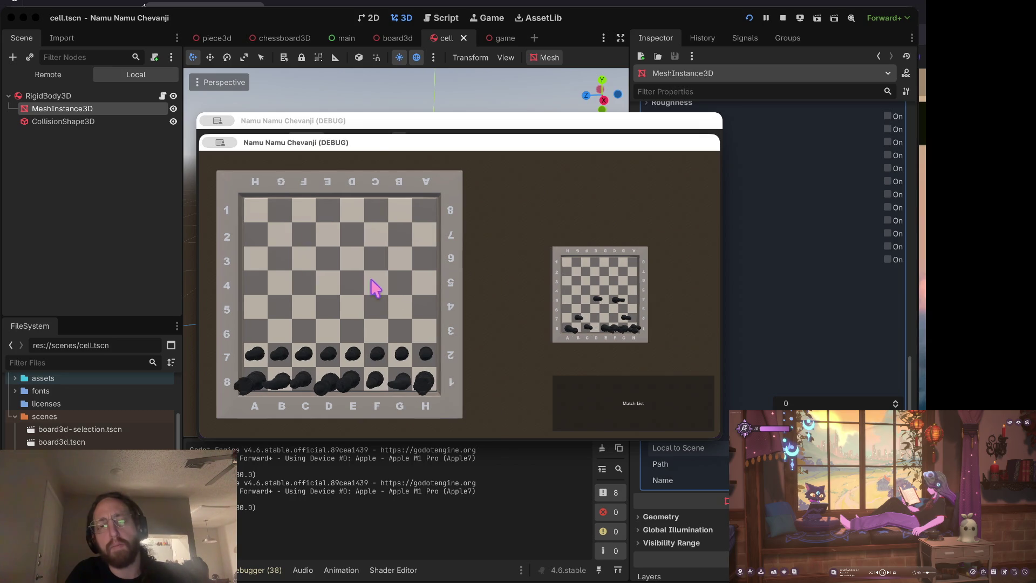
{"action": "left_click", "coordinate": [377, 353]}
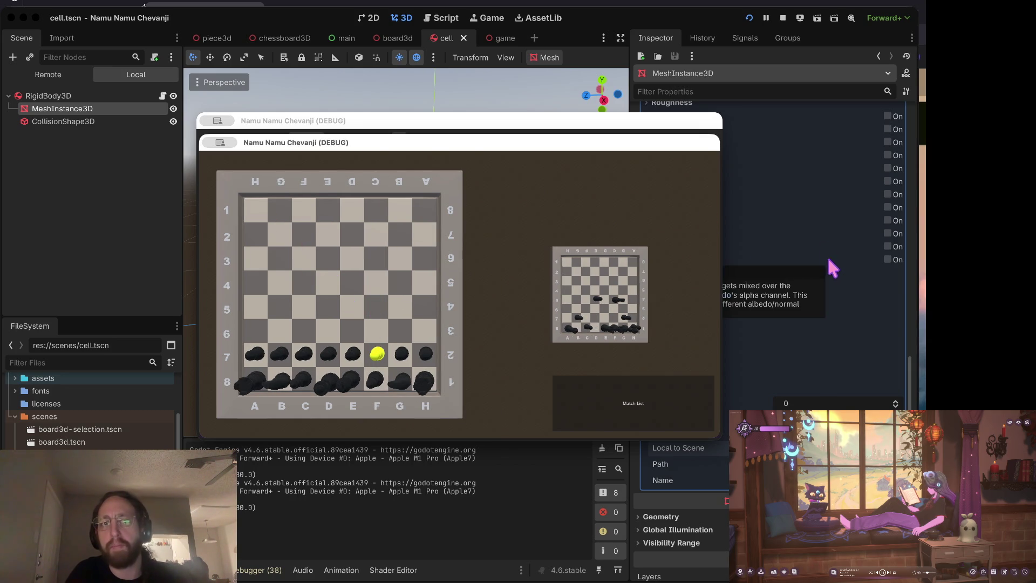
{"action": "key", "text": "super+period"}
{"action": "scroll", "coordinate": [776, 406], "scroll_direction": "down", "scroll_amount": 10}
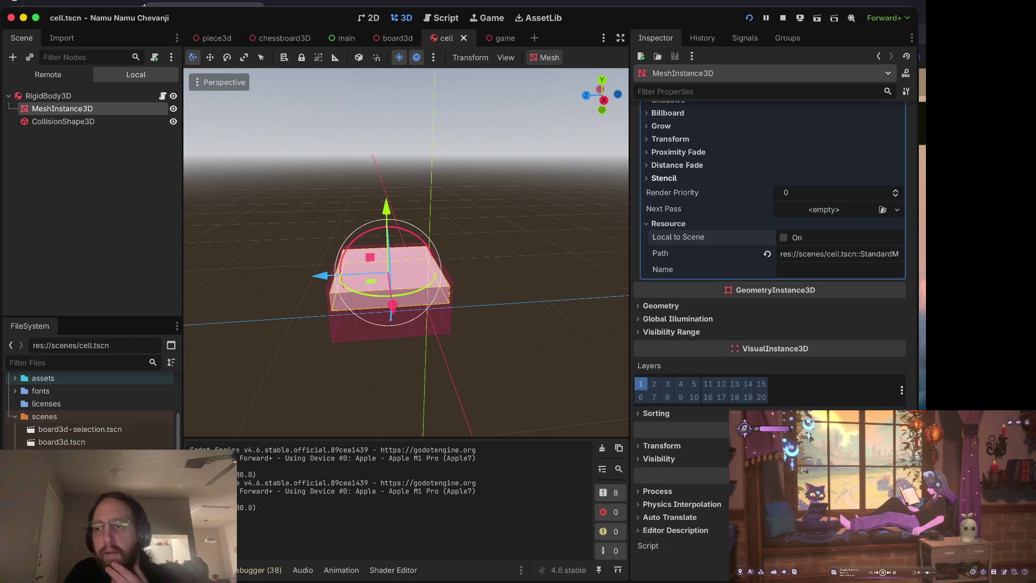
- Tick Local to Scene on the mesh material and save cell.tscn
{"action": "scroll", "coordinate": [776, 406], "scroll_direction": "up", "scroll_amount": 4}
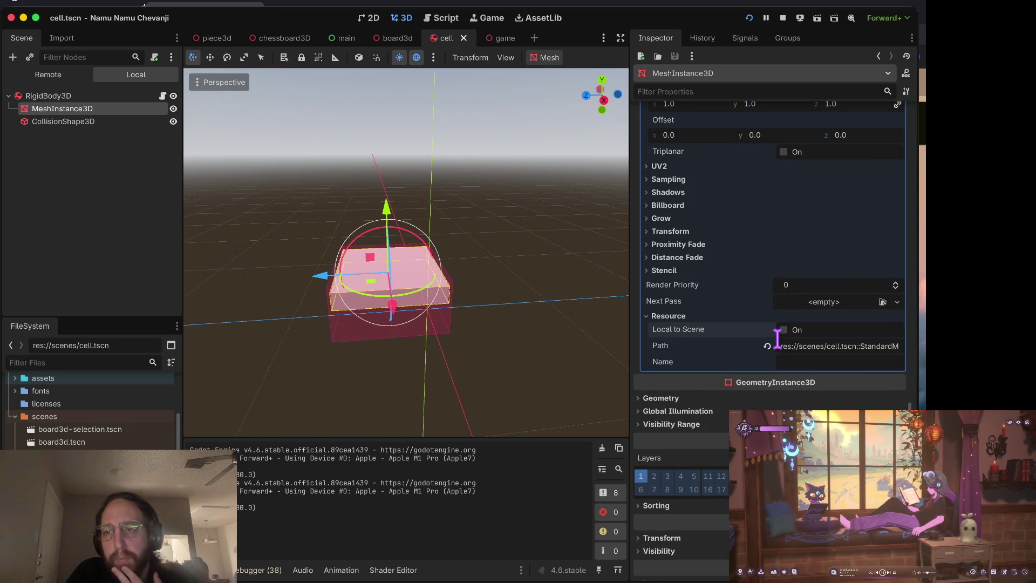
{"action": "left_click", "coordinate": [784, 330]}
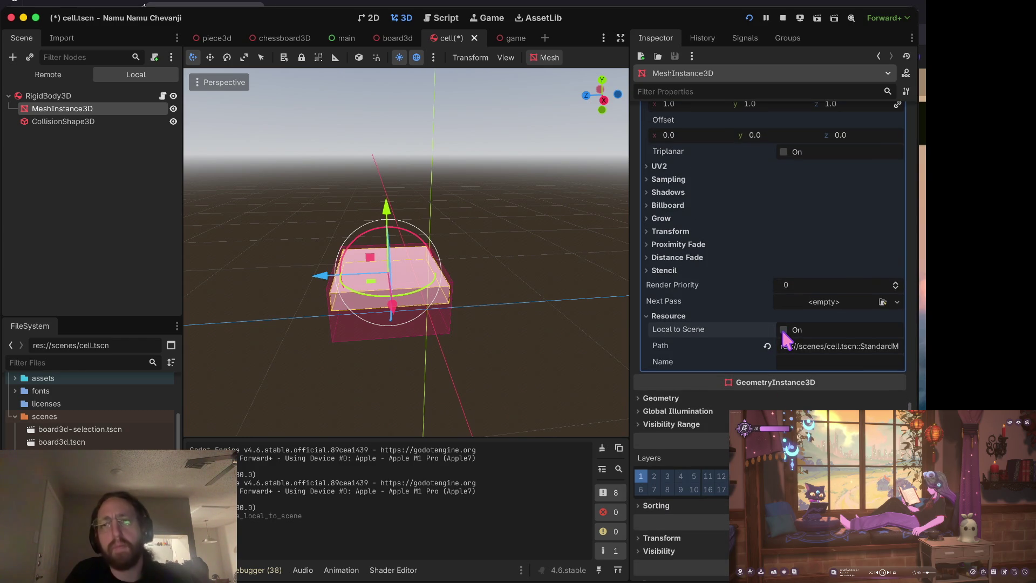
{"action": "key", "text": "ctrl+s"}
- Inspect the CollisionShape3D, MeshInstance3D and RigidBody3D root node properties
{"action": "scroll", "coordinate": [788, 276], "scroll_direction": "up", "scroll_amount": 5}
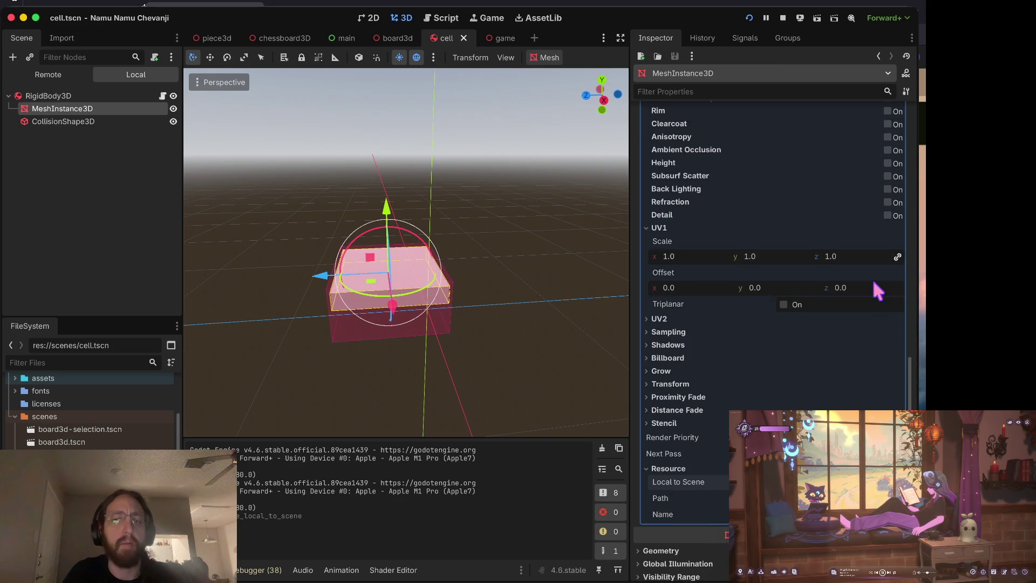
{"action": "scroll", "coordinate": [431, 325], "scroll_direction": "down", "scroll_amount": 5}
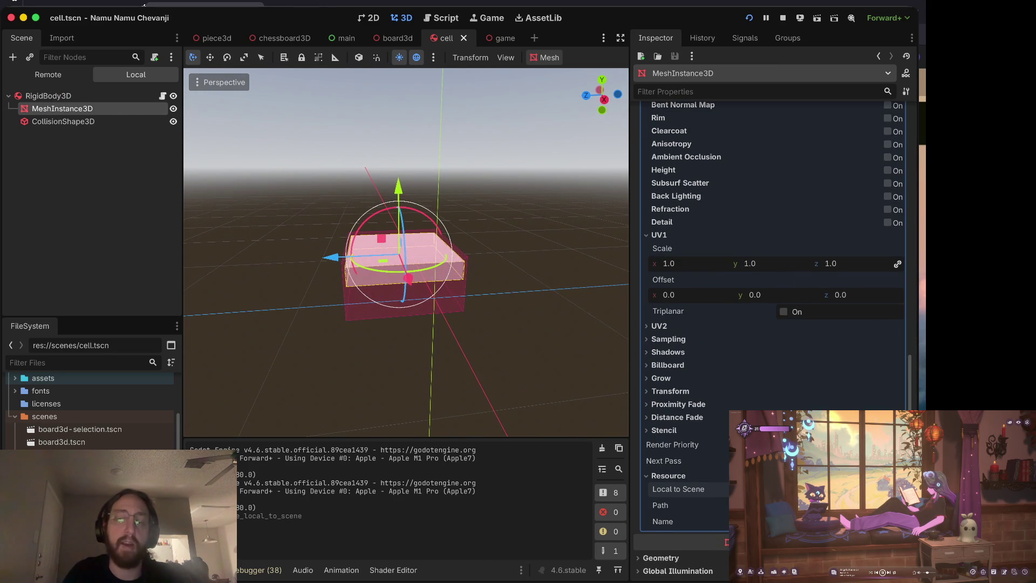
{"action": "left_click", "coordinate": [92, 120]}
{"action": "key", "text": "Up"}
{"action": "key", "text": "Up"}
{"action": "key", "text": "Down"}
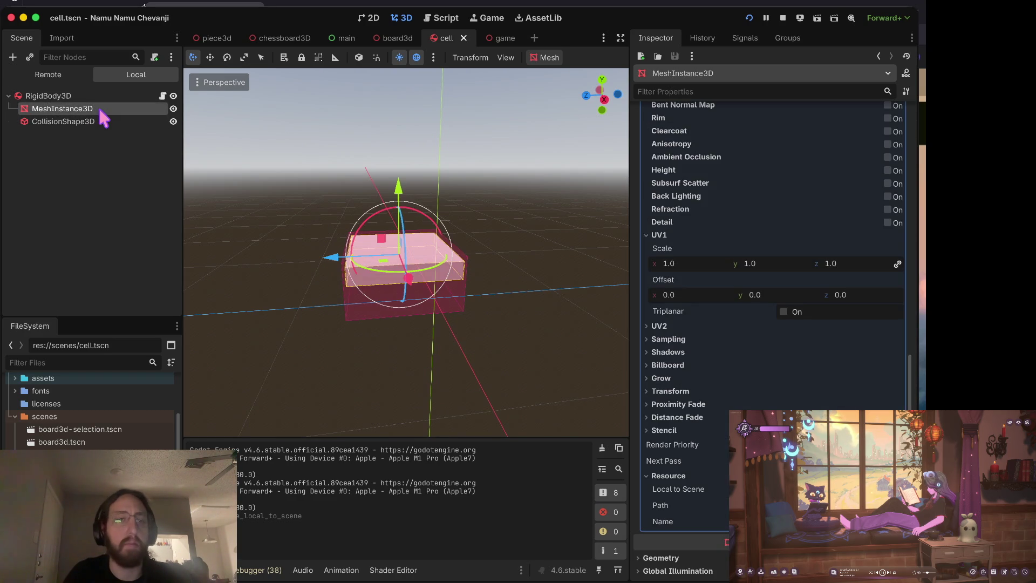
{"action": "left_click", "coordinate": [95, 94]}
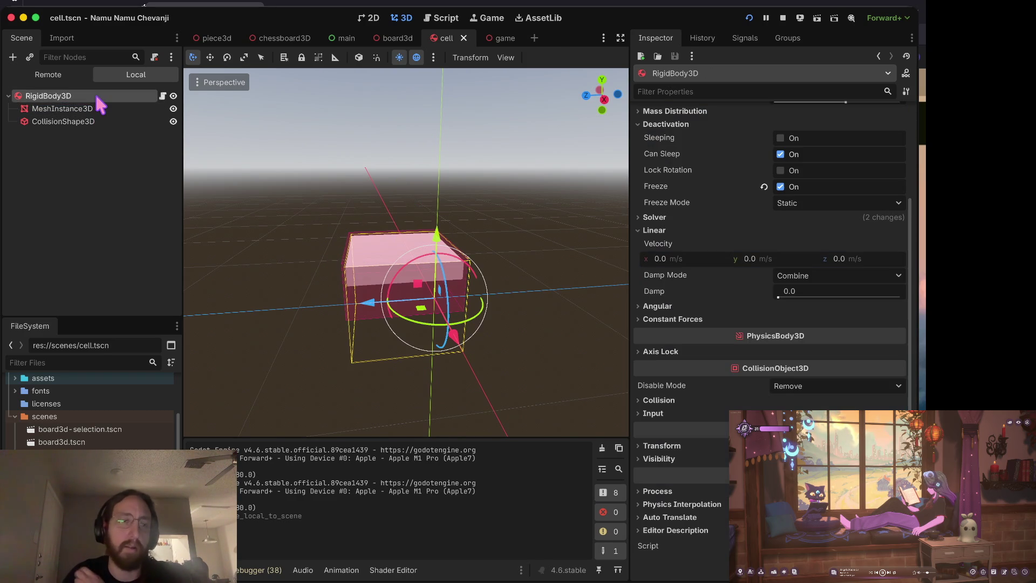
{"action": "left_click", "coordinate": [93, 104]}
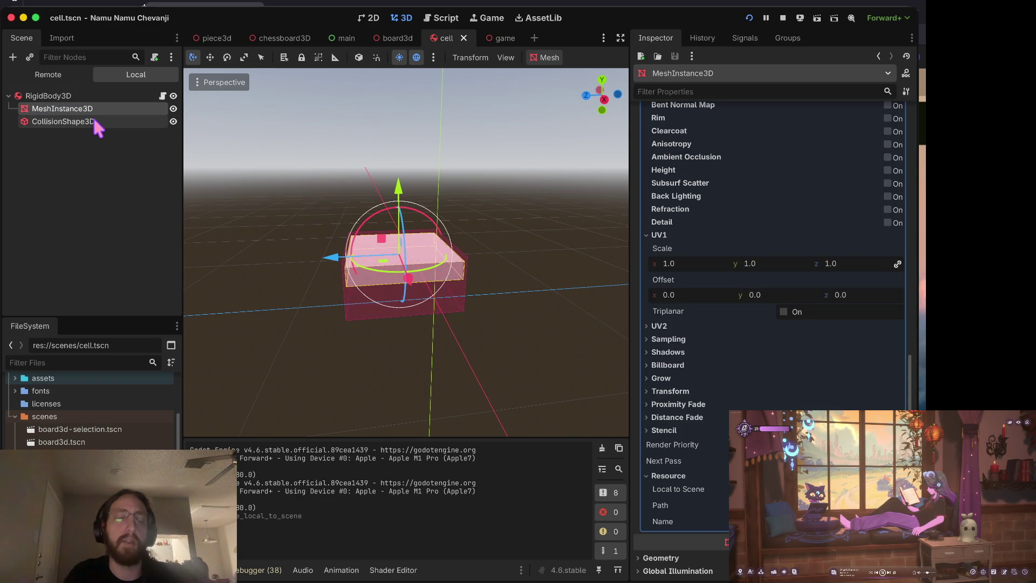
- Run git status in the terminal, then return to Godot and select the RigidBody3D root
{"action": "key", "text": "super+Tab"}
{"action": "type", "text": "s"}
{"action": "key", "text": "Return"}
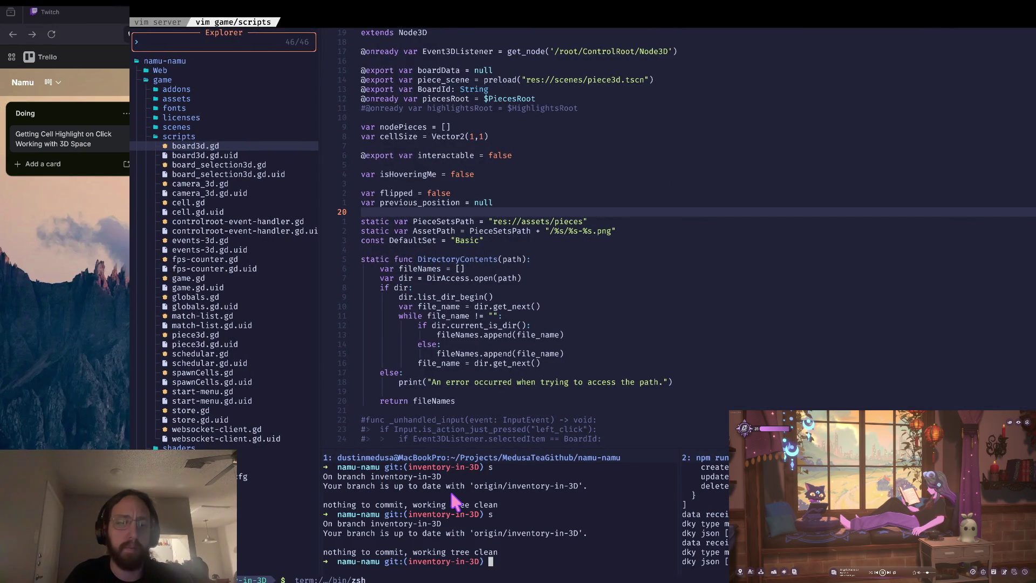
{"action": "key", "text": "super+Tab"}
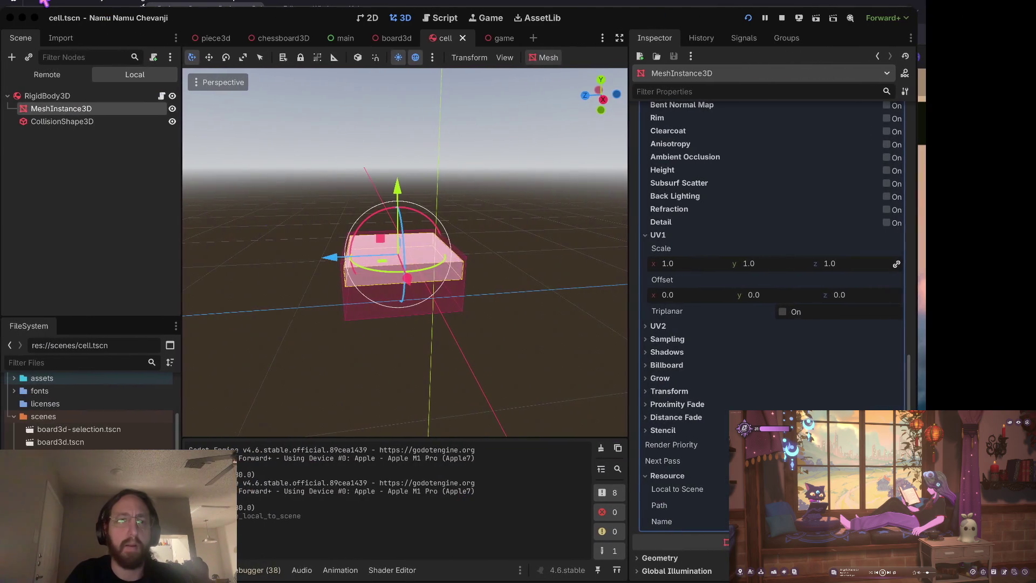
{"action": "left_click", "coordinate": [49, 97]}
- Change the RigidBody3D root's type to Area3D via Change Type and save cell.tscn
{"action": "right_click", "coordinate": [51, 97]}
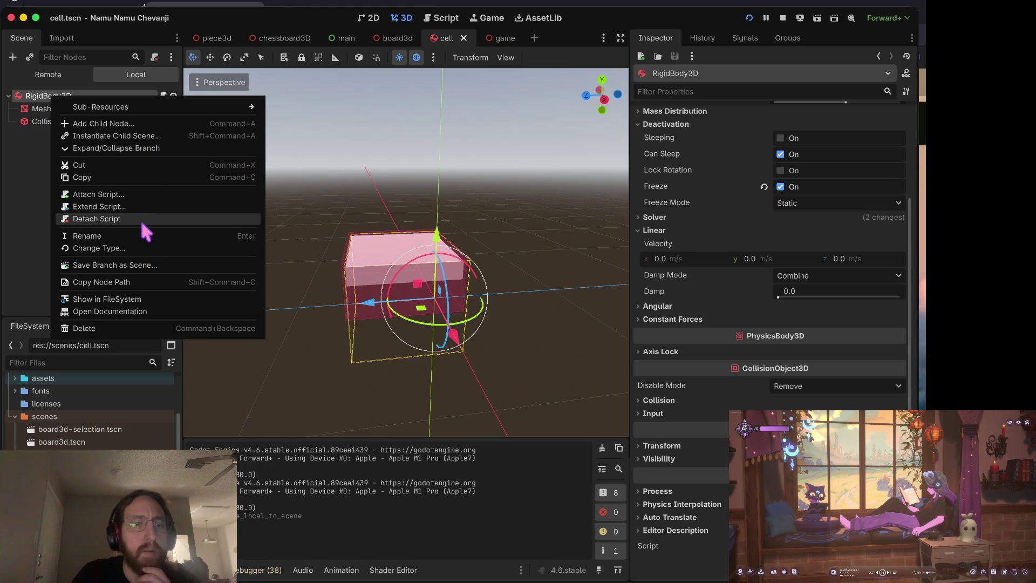
{"action": "left_click", "coordinate": [143, 248]}
{"action": "type", "text": "area3d"}
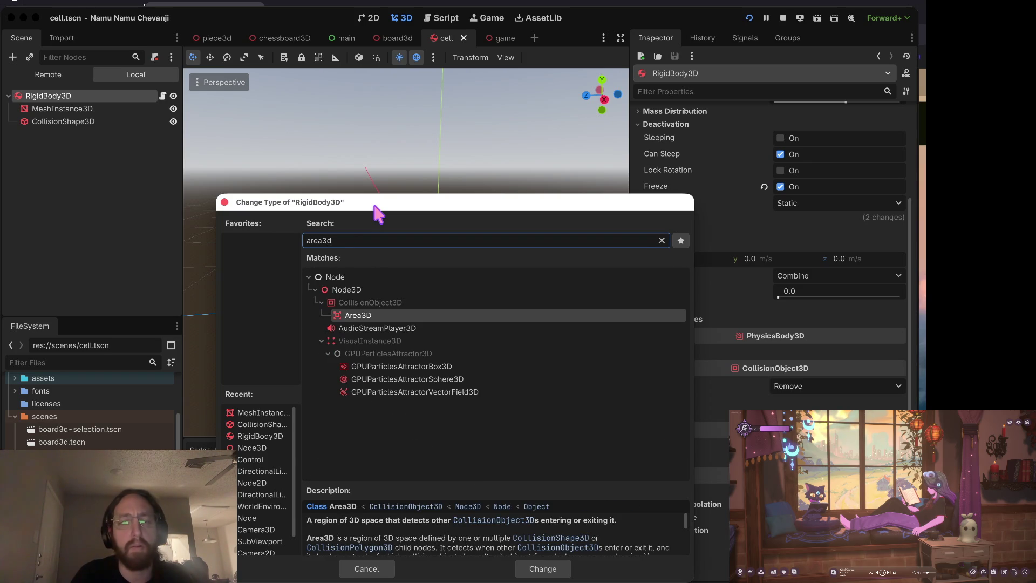
{"action": "key", "text": "Return"}
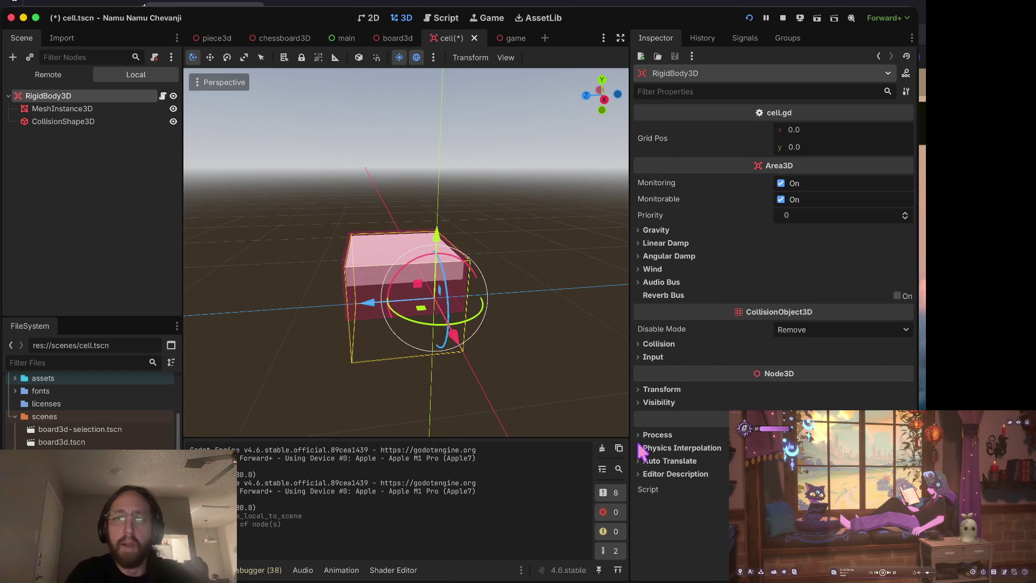
{"action": "key", "text": "ctrl+s"}
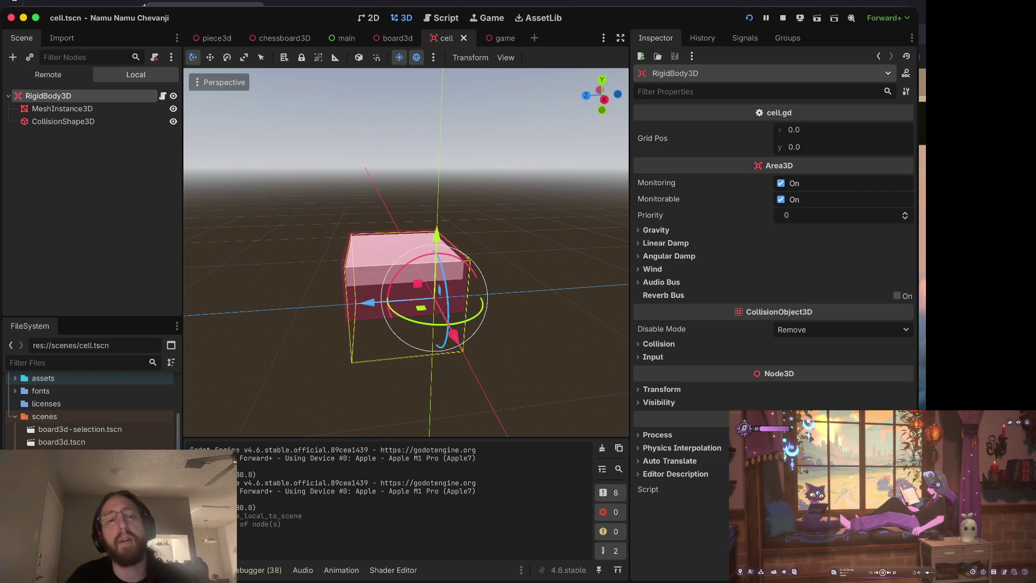
- Rename the root node to Area3D, then save and run the project
{"action": "scroll", "coordinate": [153, 407], "scroll_direction": "down", "scroll_amount": 3}
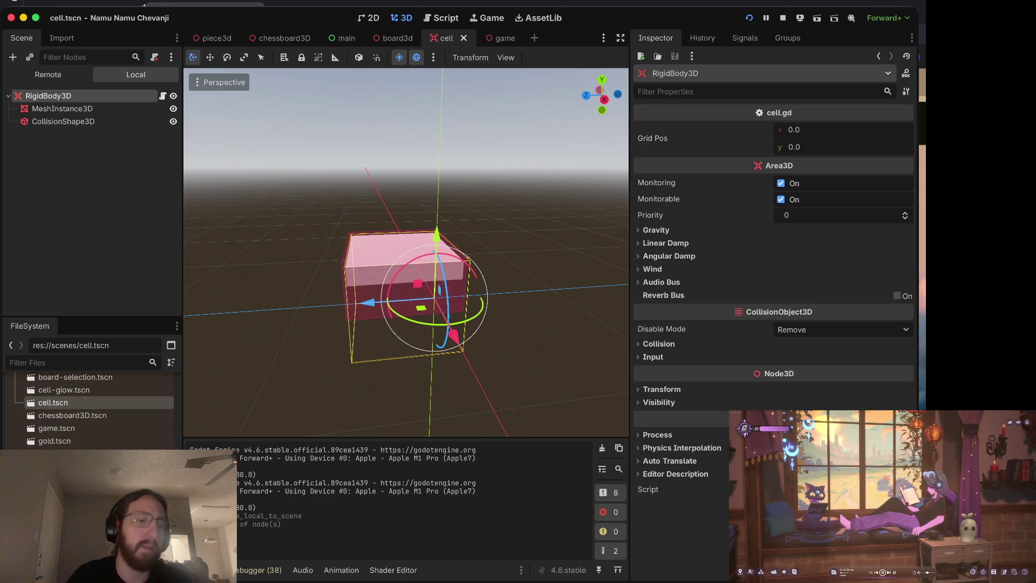
{"action": "scroll", "coordinate": [89, 410], "scroll_direction": "up", "scroll_amount": 5}
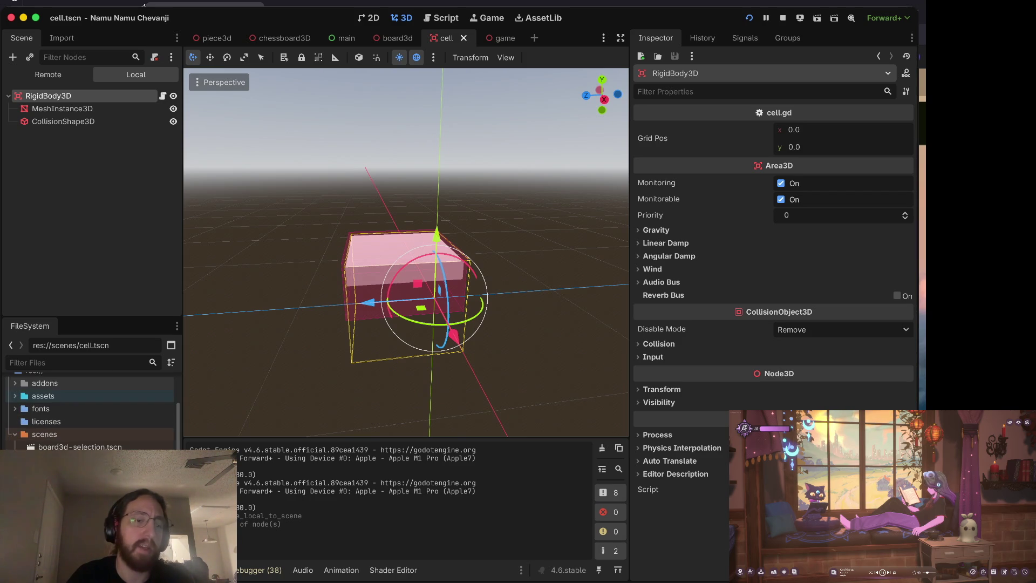
{"action": "scroll", "coordinate": [124, 437], "scroll_direction": "down", "scroll_amount": 5}
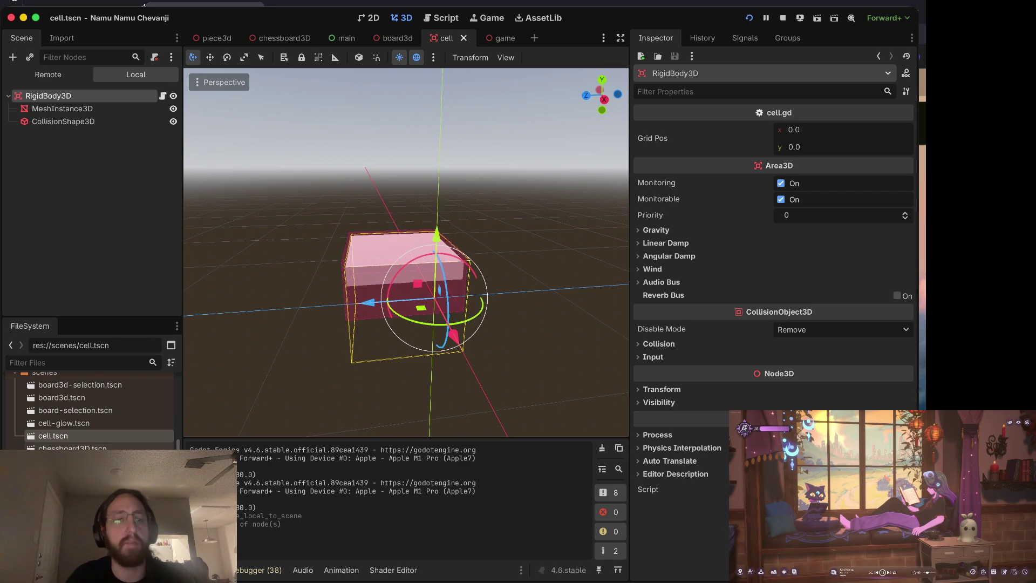
{"action": "scroll", "coordinate": [89, 410], "scroll_direction": "down", "scroll_amount": 3}
{"action": "scroll", "coordinate": [89, 410], "scroll_direction": "up", "scroll_amount": 4}
{"action": "scroll", "coordinate": [89, 410], "scroll_direction": "up", "scroll_amount": 3}
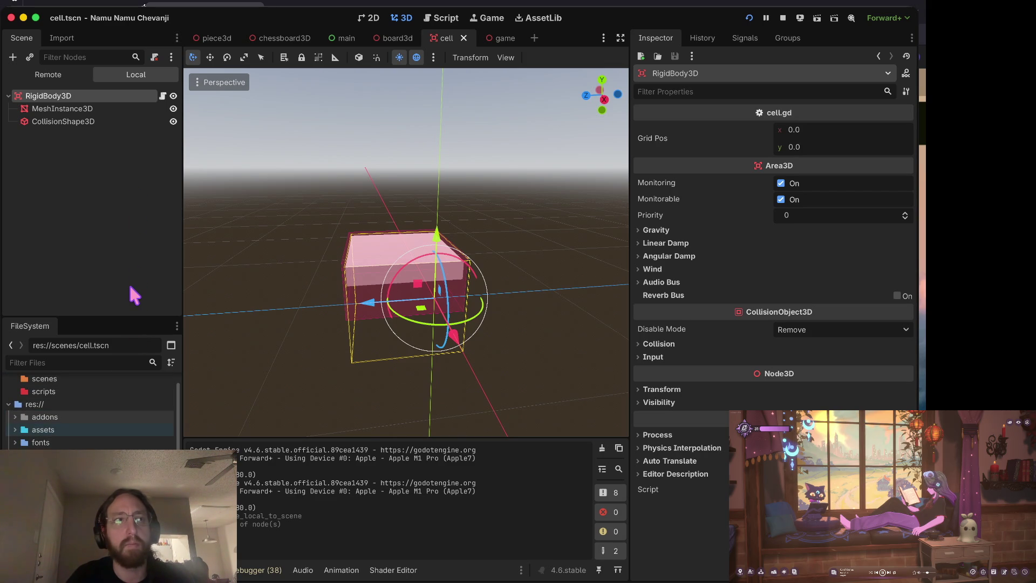
{"action": "scroll", "coordinate": [89, 421], "scroll_direction": "up", "scroll_amount": 1}
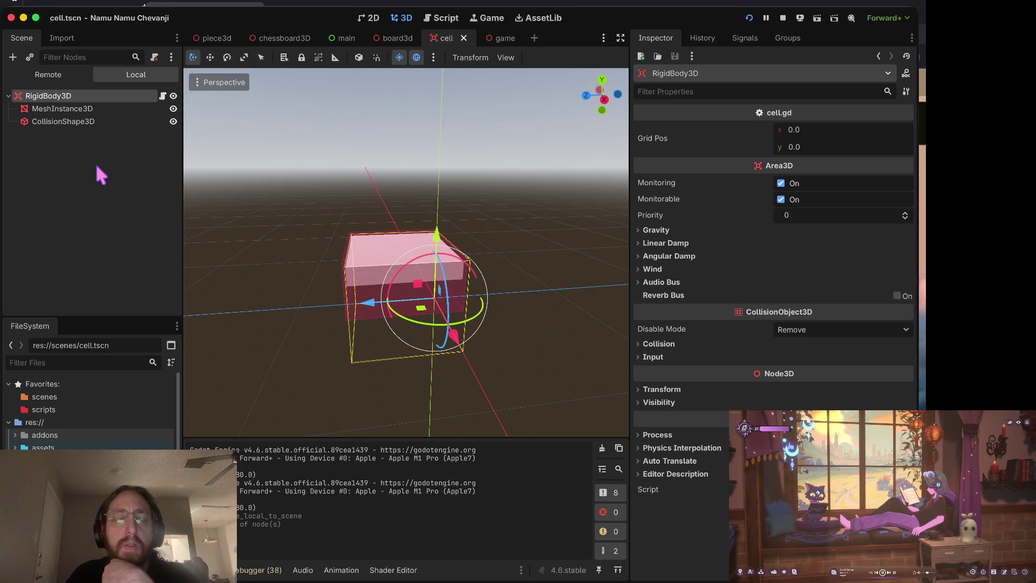
{"action": "double_click", "coordinate": [96, 95]}
{"action": "type", "text": "Area3D"}
{"action": "key", "text": "Return"}
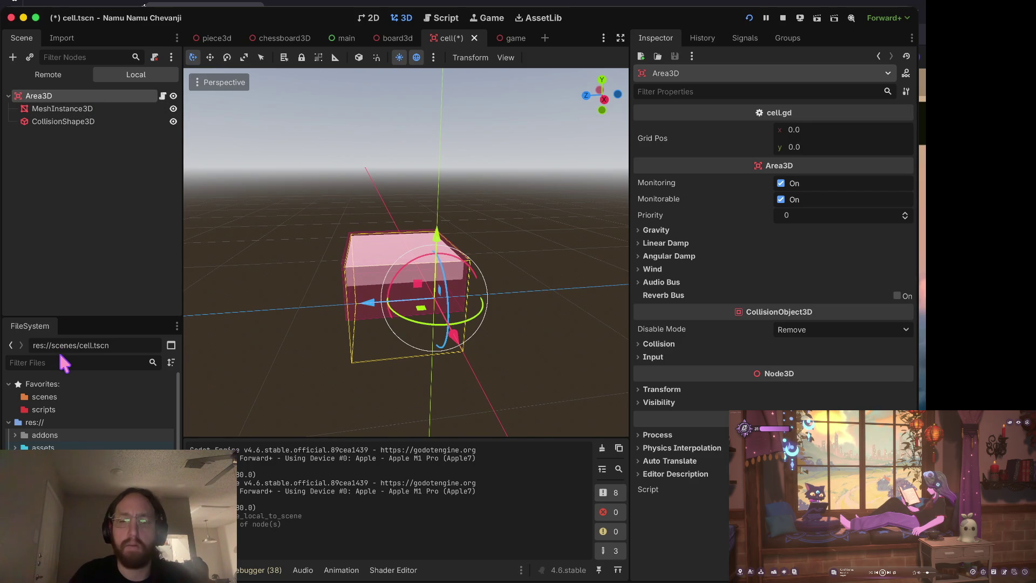
{"action": "key", "text": "super+b"}
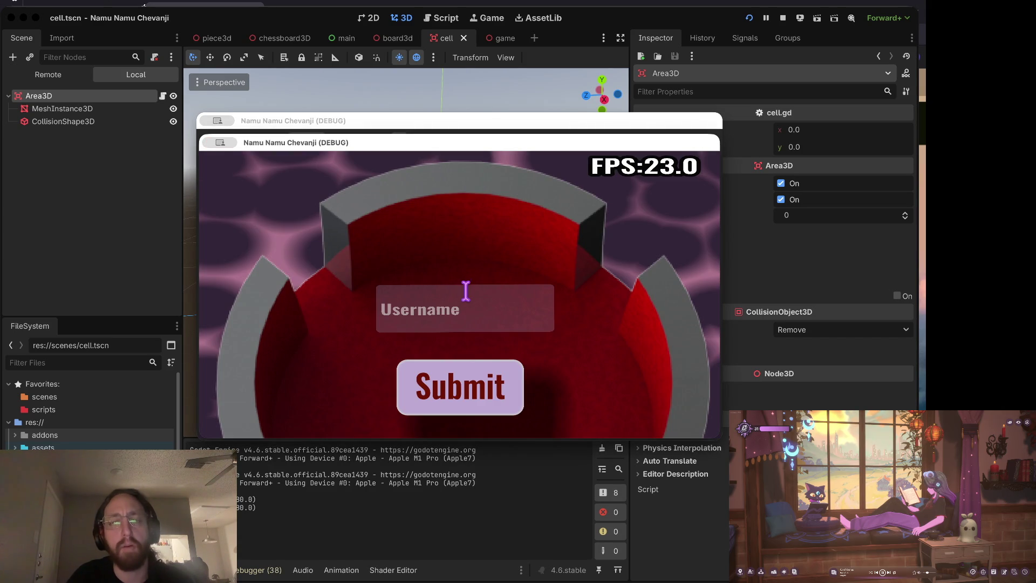
- Log in, open the middle chessboard, visit the Store and return, then stop the game
{"action": "left_click", "coordinate": [464, 305]}
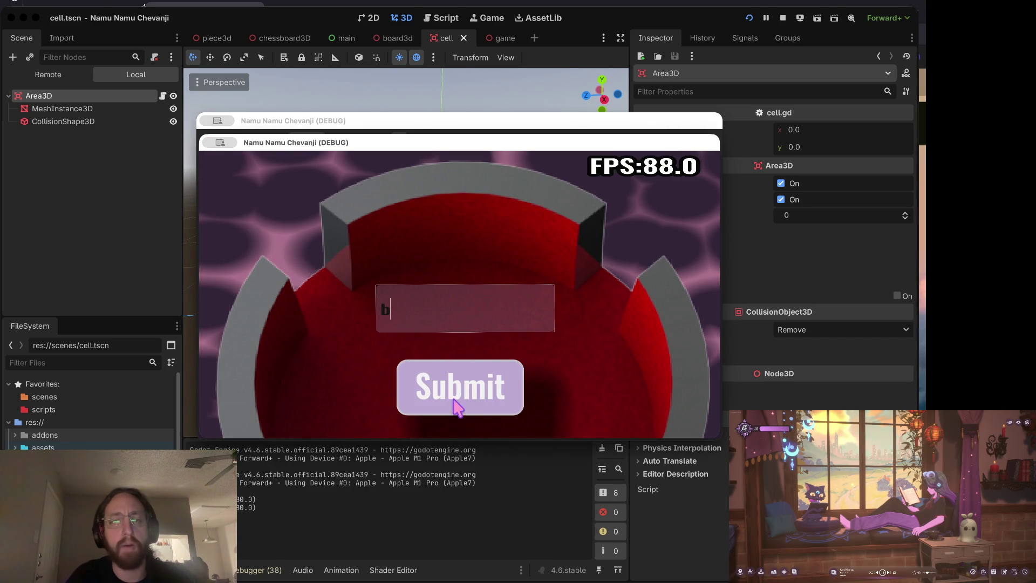
{"action": "left_click", "coordinate": [456, 405]}
{"action": "left_click", "coordinate": [486, 266]}
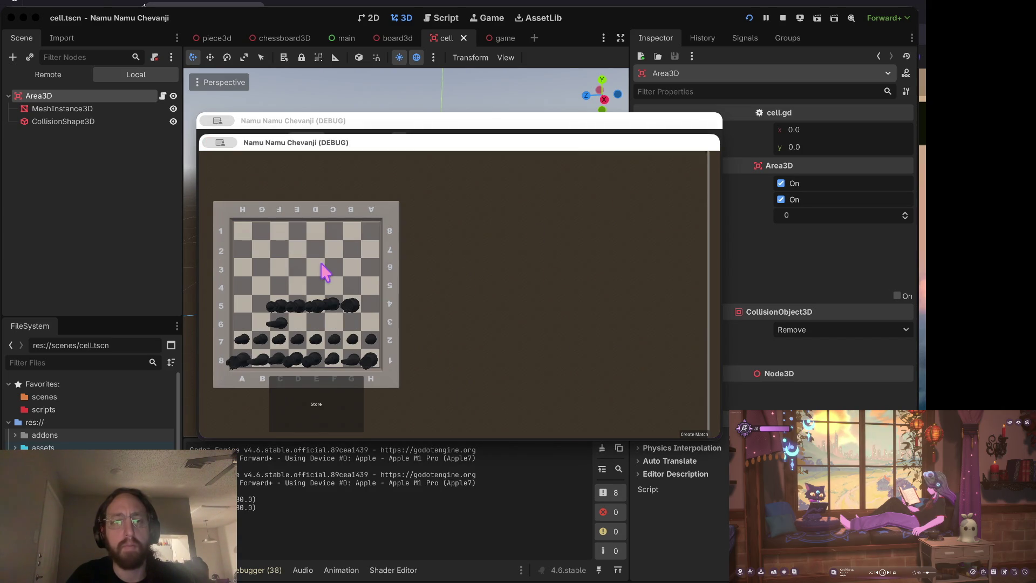
{"action": "left_click", "coordinate": [321, 405]}
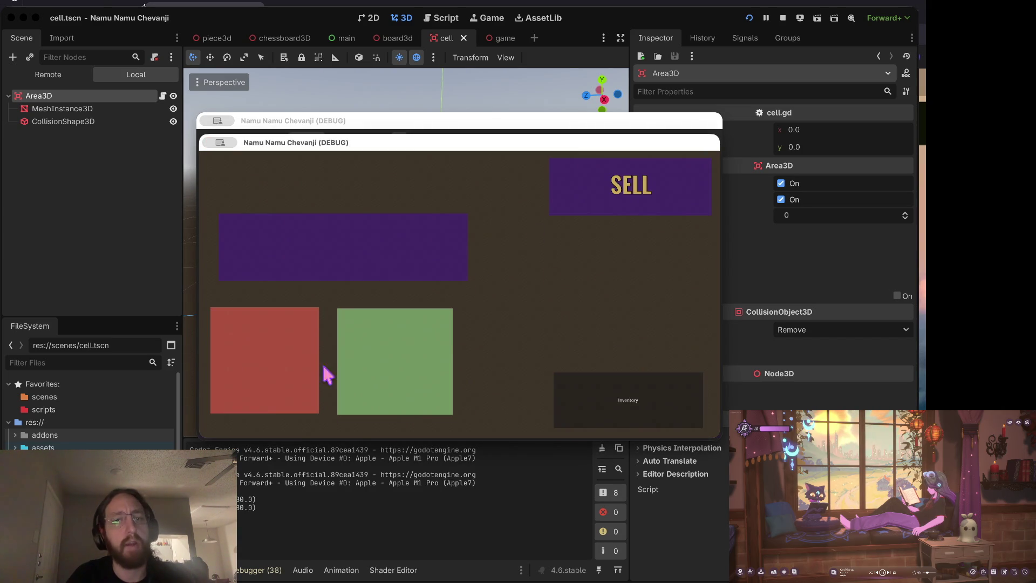
{"action": "left_click", "coordinate": [596, 387]}
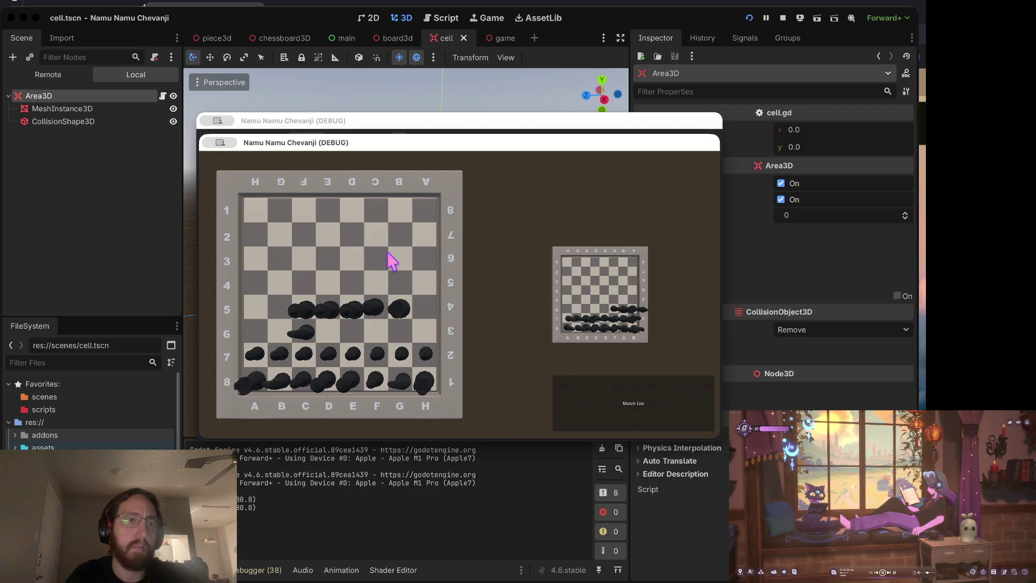
{"action": "left_click", "coordinate": [784, 18]}
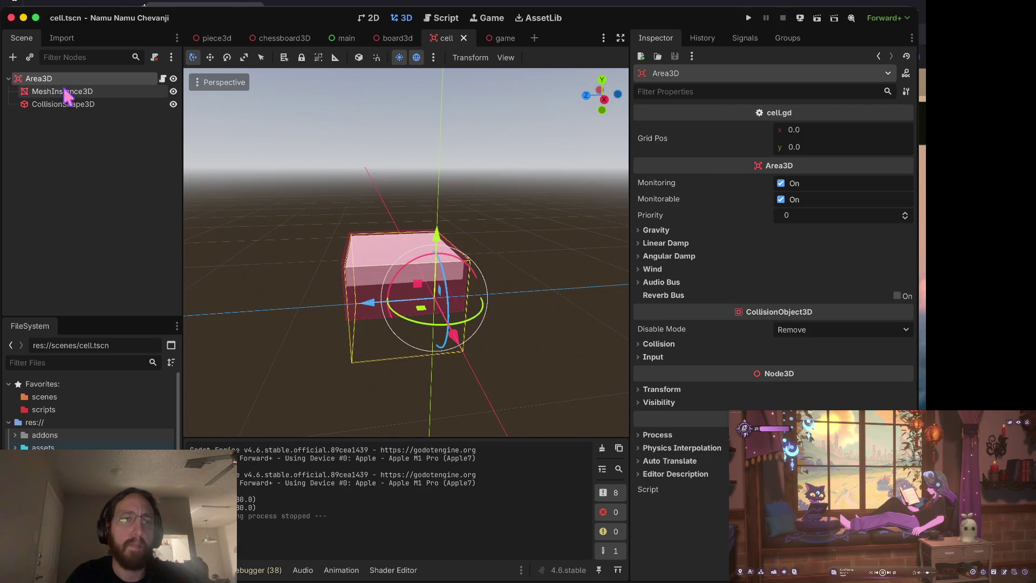
- Select the Area3D root node and open its attached cell.gd script
{"action": "left_click", "coordinate": [64, 92]}
{"action": "left_click", "coordinate": [63, 104]}
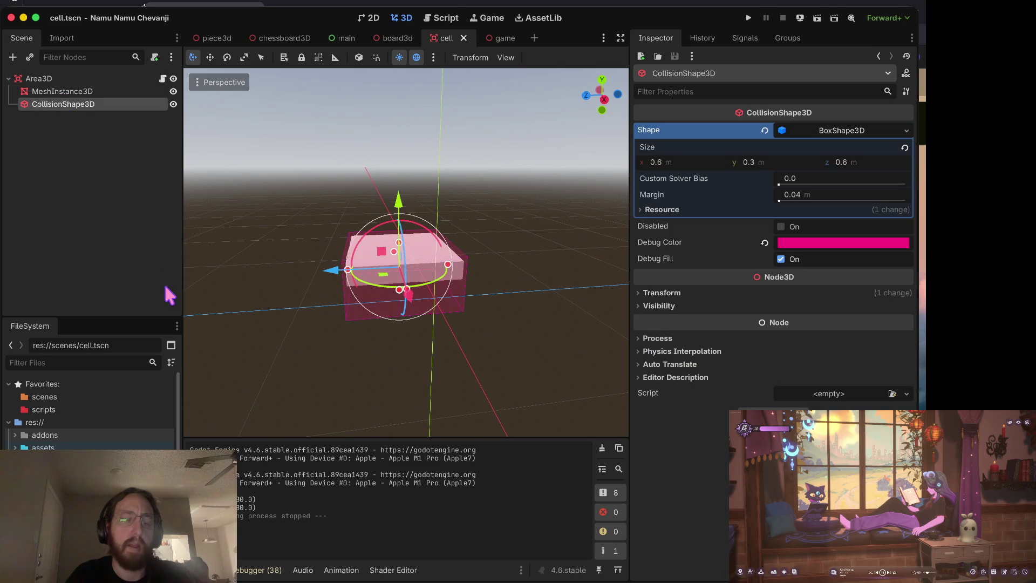
{"action": "left_click", "coordinate": [82, 77]}
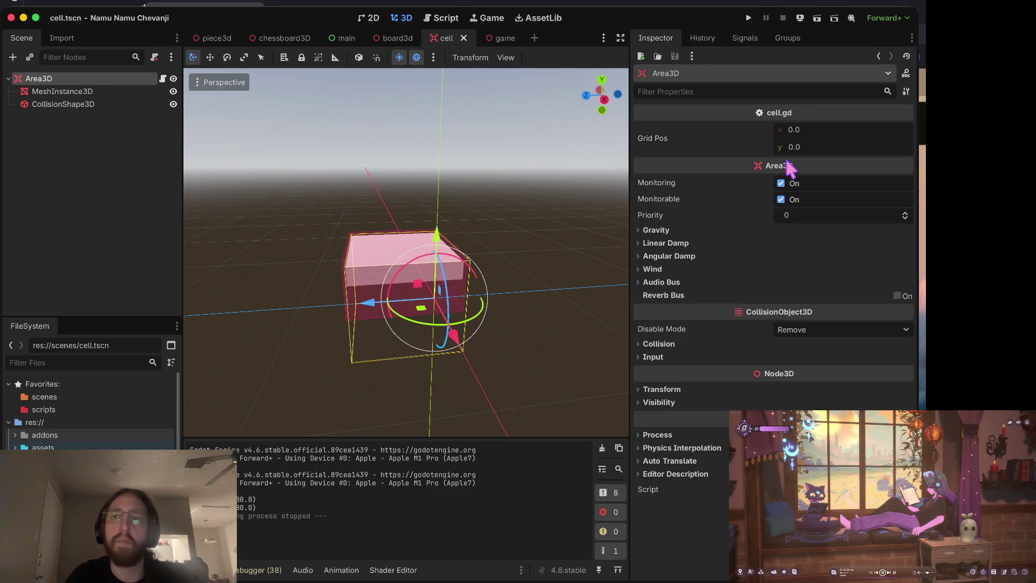
{"action": "scroll", "coordinate": [89, 410], "scroll_direction": "down", "scroll_amount": 3}
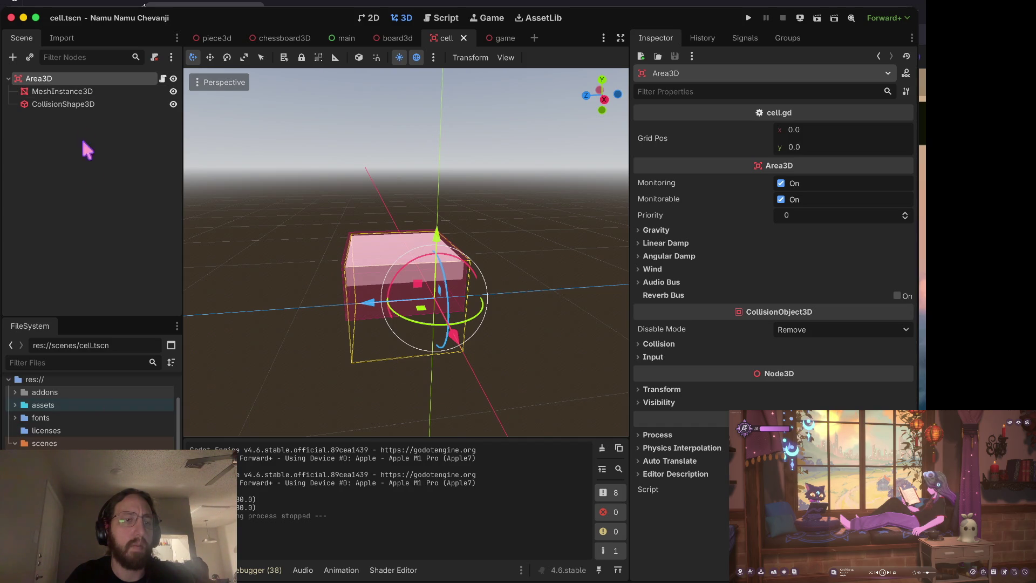
{"action": "left_click", "coordinate": [163, 79]}
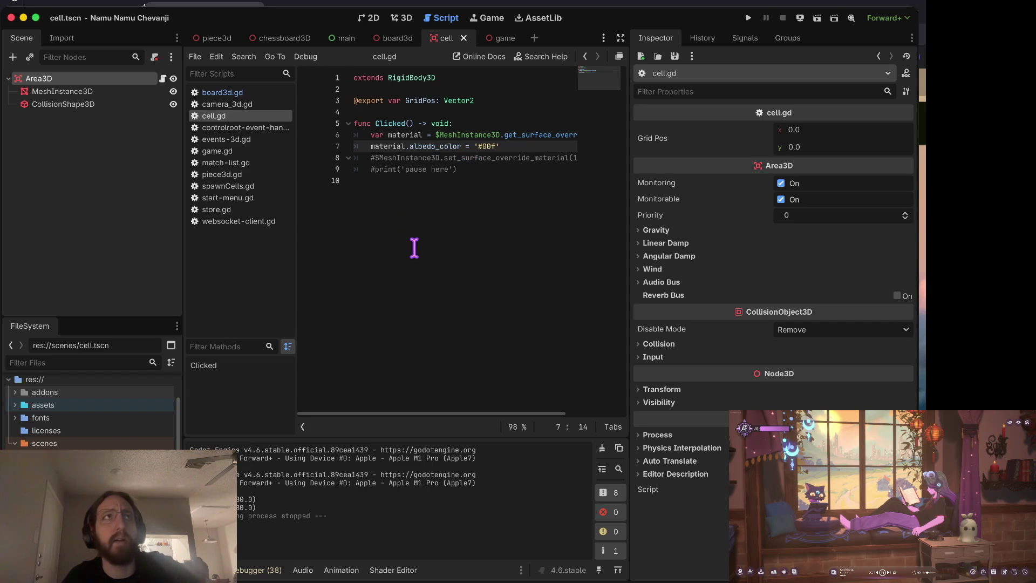
- Connect the Area3D's mouse_entered signal to a new _on_mouse_entered function
{"action": "double_click", "coordinate": [405, 135]}
{"action": "left_click", "coordinate": [381, 123]}
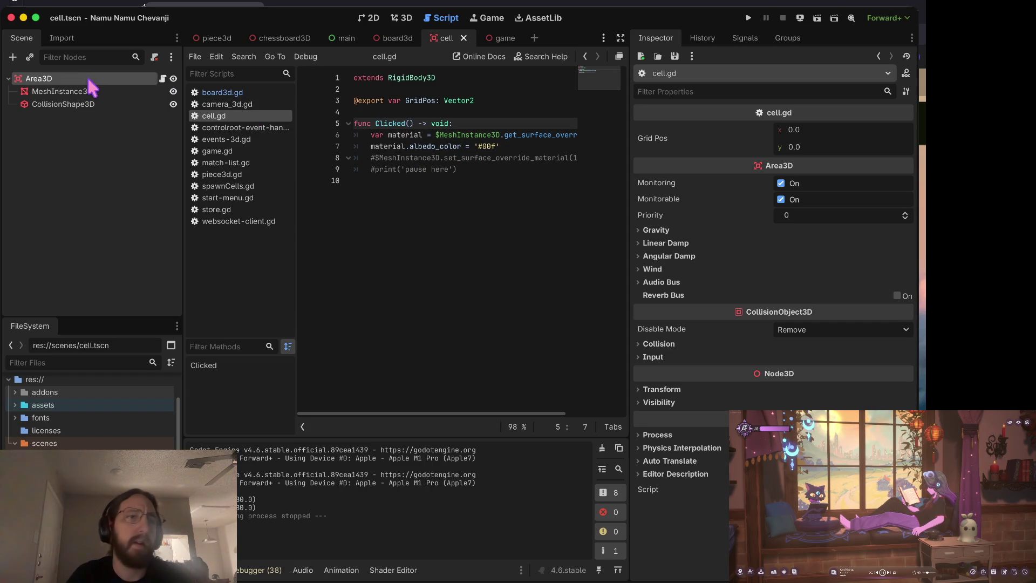
{"action": "left_click", "coordinate": [746, 38]}
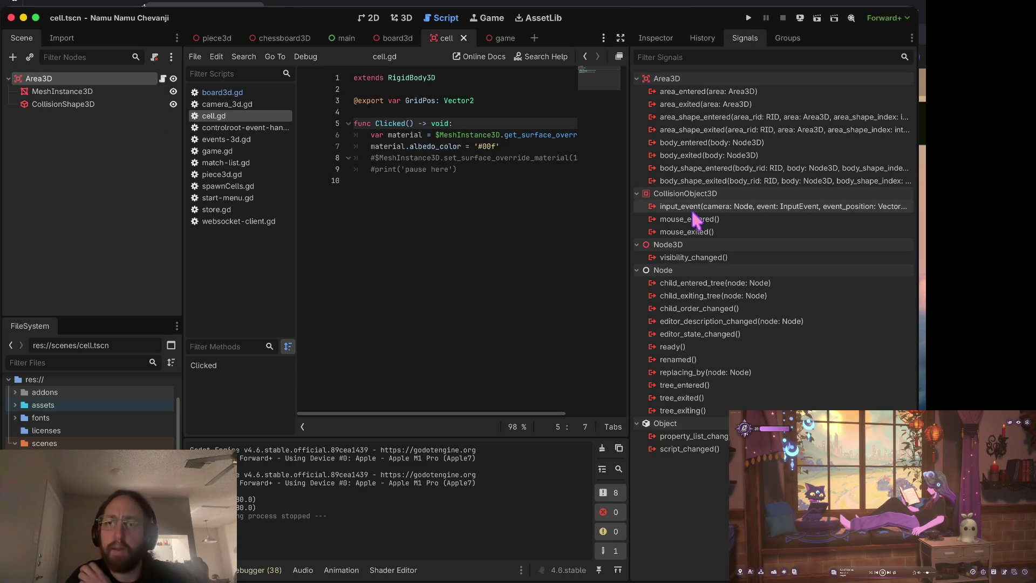
{"action": "mouse_move", "coordinate": [726, 221]}
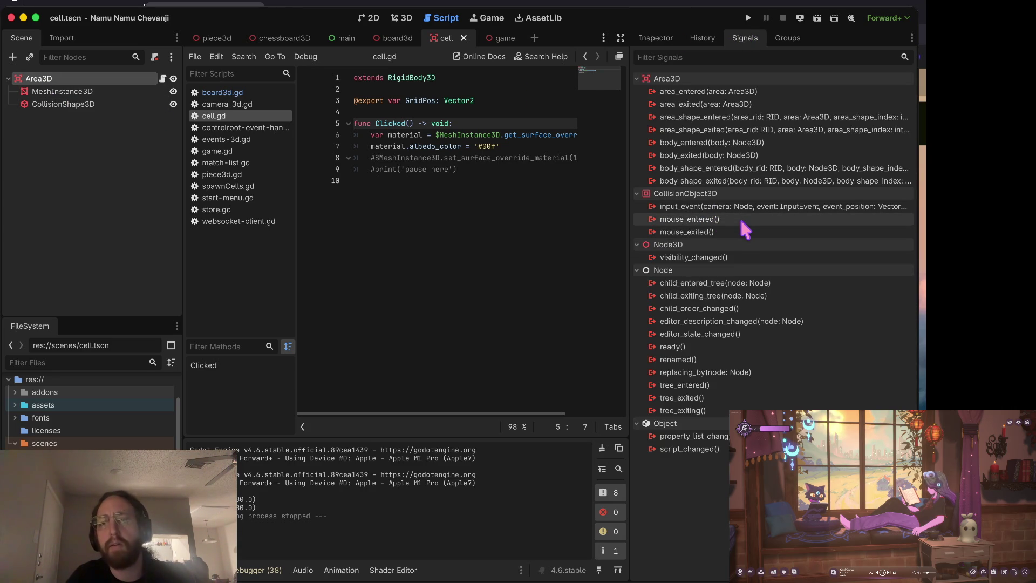
{"action": "left_click", "coordinate": [740, 220]}
{"action": "double_click", "coordinate": [742, 219]}
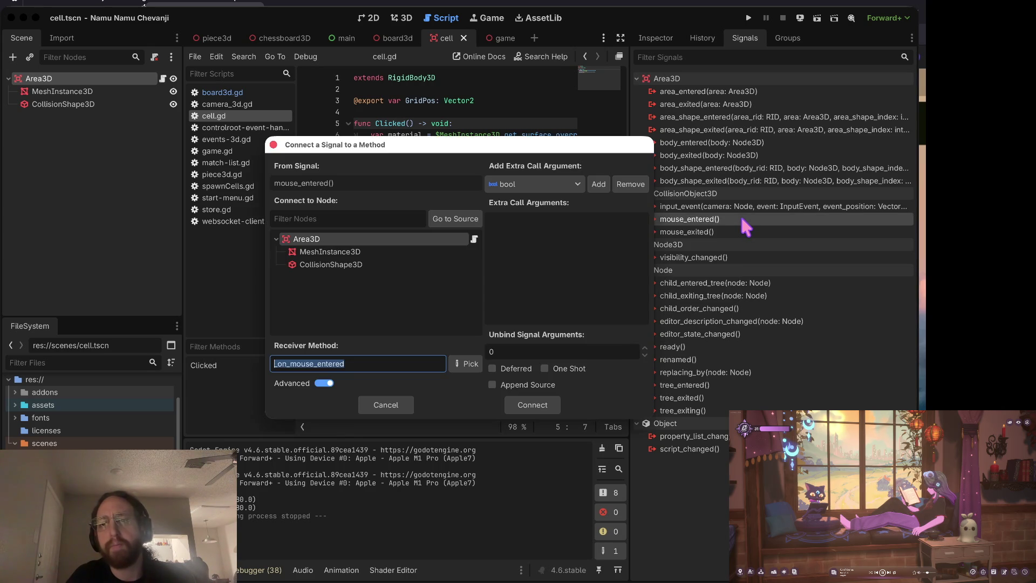
{"action": "left_click", "coordinate": [521, 409]}
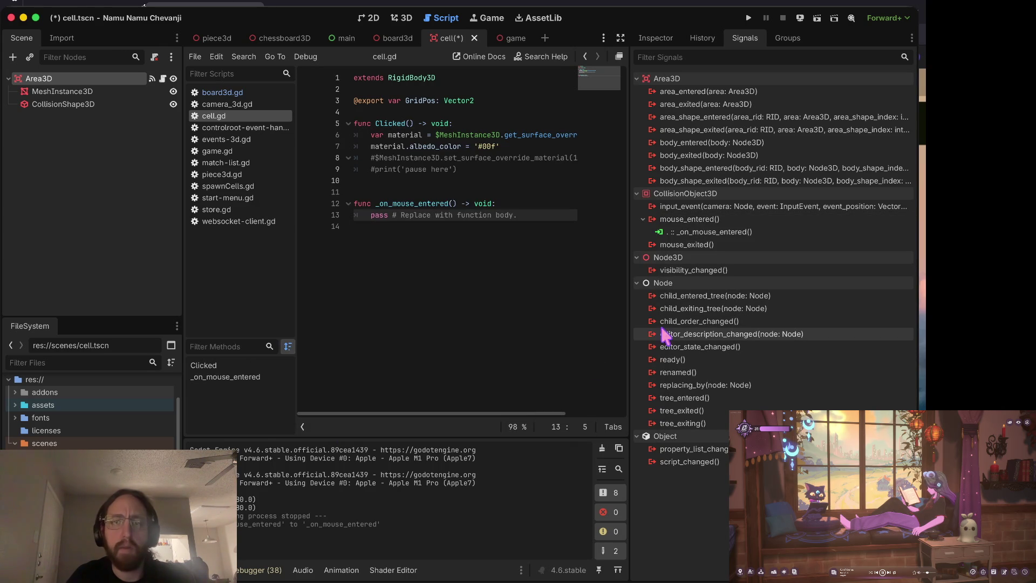
- Connect mouse_exited to _on_mouse_exited and move the material line to the script's top
{"action": "left_click", "coordinate": [713, 248]}
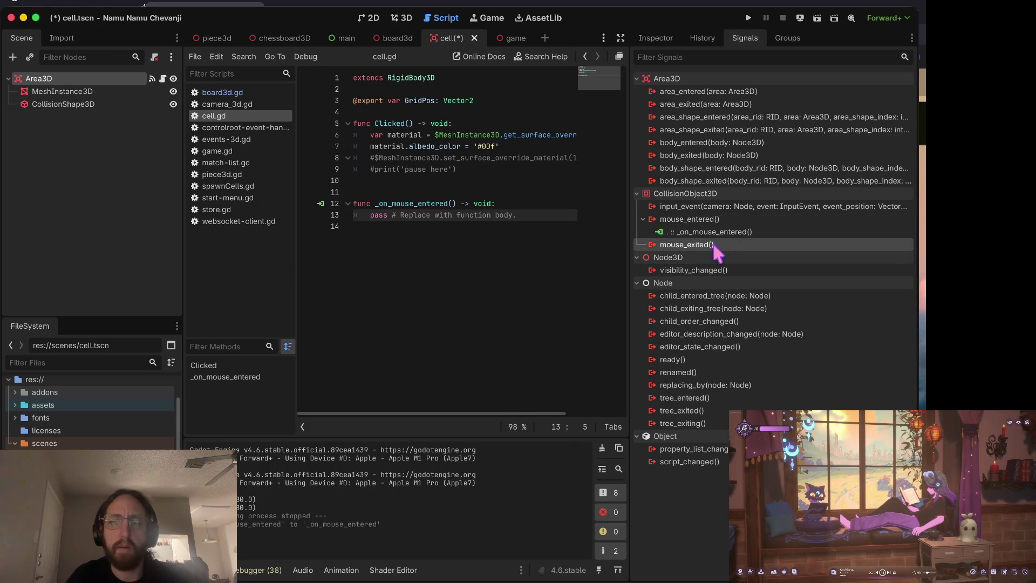
{"action": "double_click", "coordinate": [713, 248]}
{"action": "left_click", "coordinate": [540, 405]}
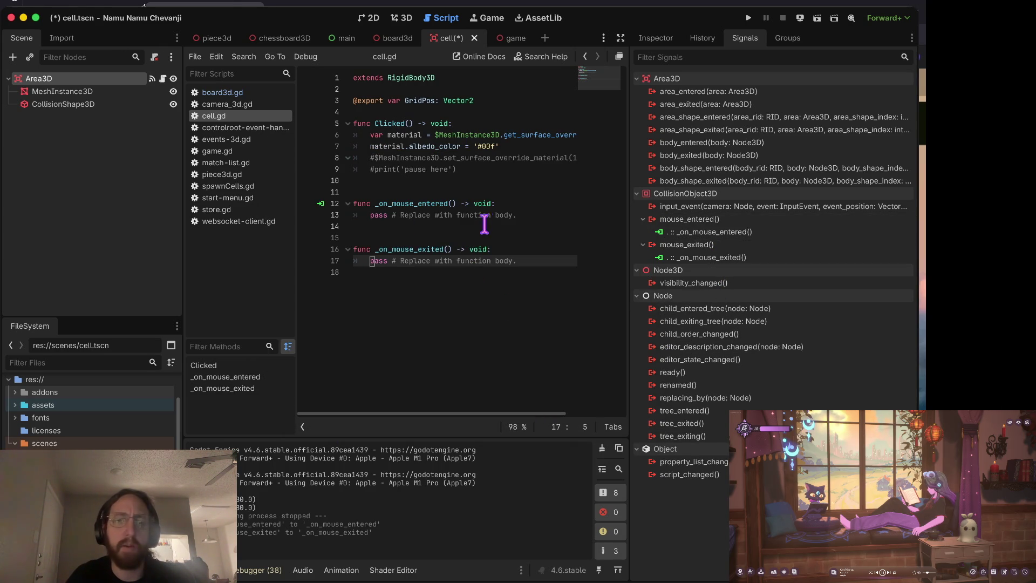
{"action": "left_click", "coordinate": [446, 135]}
{"action": "mouse_move", "coordinate": [446, 137]}
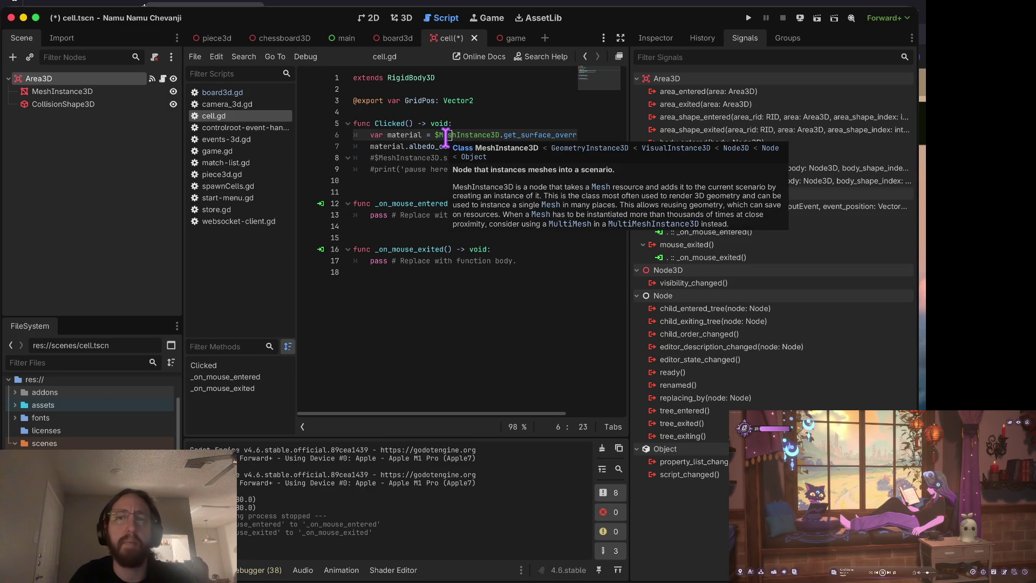
{"action": "key", "text": "alt+Up"}
{"action": "key", "text": "alt+Up"}
{"action": "key", "text": "alt+Up"}
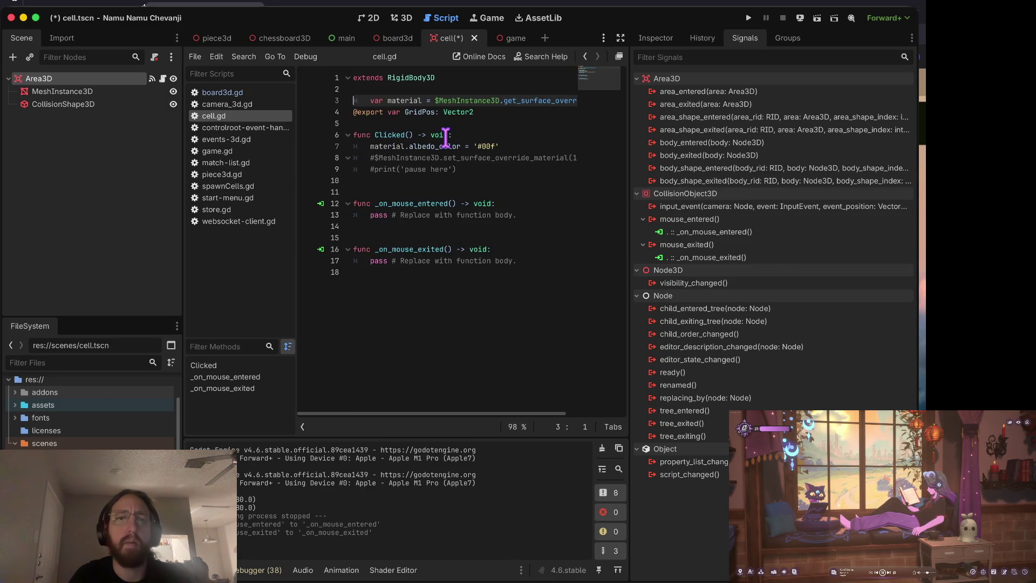
{"action": "type", "text": "onready"}
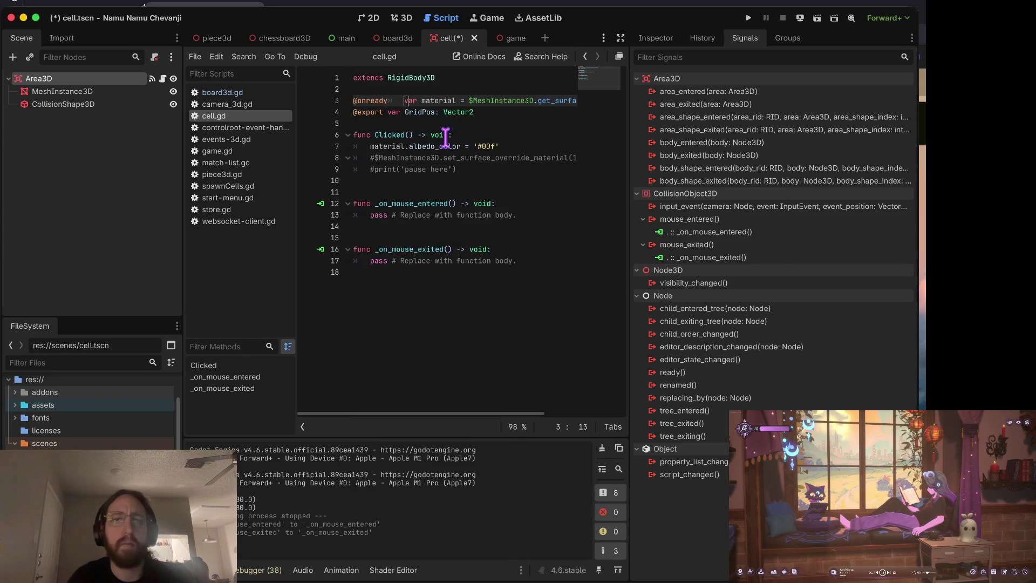
{"action": "key", "text": "BackSpace"}
{"action": "key", "text": "Right"}
{"action": "key", "text": "Right"}
{"action": "key", "text": "Right"}
{"action": "key", "text": "Down"}
{"action": "key", "text": "Down"}
{"action": "key", "text": "Down"}
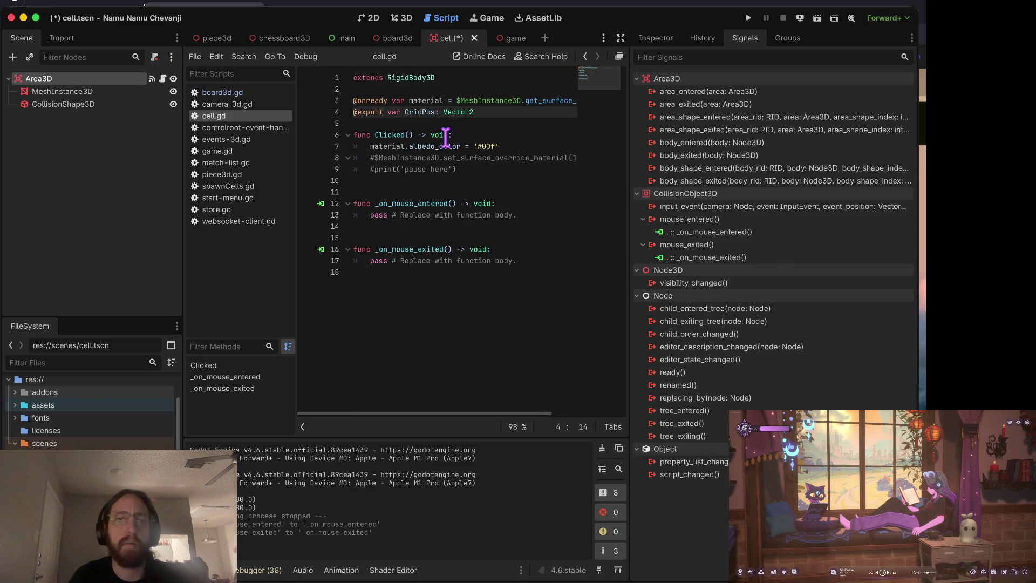
{"action": "key", "text": "Up"}
{"action": "key", "text": "Down"}
{"action": "key", "text": "Down"}
{"action": "key", "text": "Down"}
{"action": "key", "text": "Down"}
{"action": "key", "text": "Down"}
{"action": "key", "text": "Down"}
{"action": "key", "text": "Up"}
{"action": "key", "text": "Up"}
{"action": "key", "text": "Up"}
{"action": "key", "text": "Right"}
{"action": "key", "text": "Right"}
{"action": "key", "text": "Right"}
{"action": "key", "text": "Up"}
{"action": "key", "text": "ctrl+c"}
{"action": "key", "text": "Down"}
{"action": "key", "text": "Down"}
{"action": "key", "text": "Down"}
{"action": "key", "text": "ctrl+v"}
{"action": "key", "text": "ctrl+shift+k"}
- Set the _on_mouse_entered colour value to '#0ff'
{"action": "key", "text": "Up"}
{"action": "key", "text": "Right"}
{"action": "key", "text": "Right"}
{"action": "key", "text": "Right"}
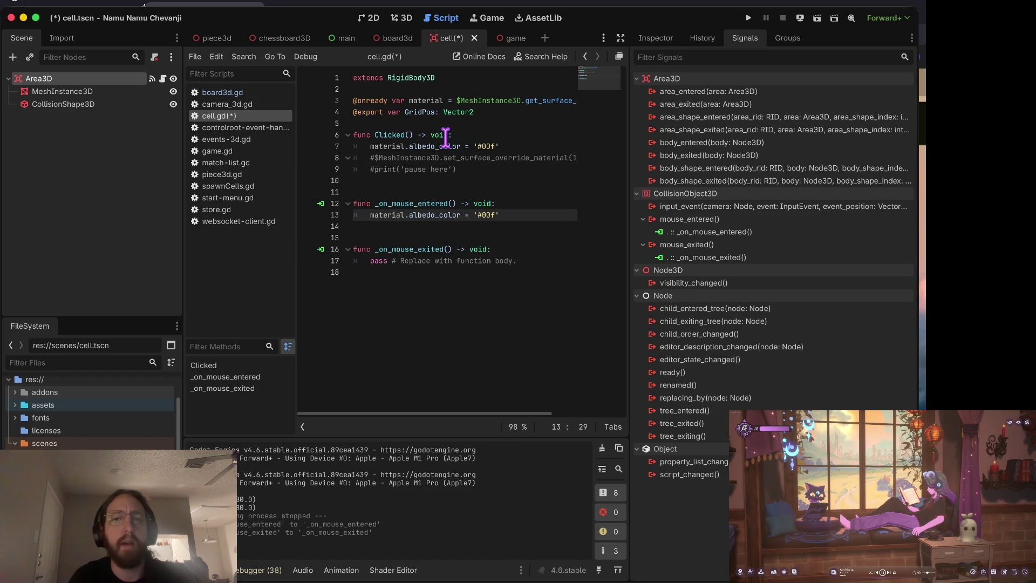
{"action": "key", "text": "End"}
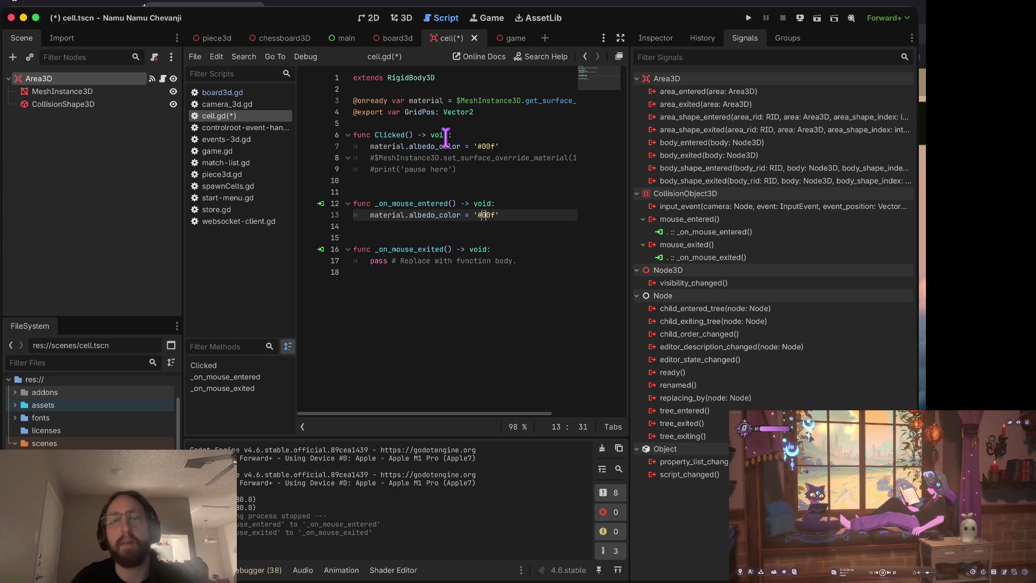
{"action": "key", "text": "Left"}
{"action": "key", "text": "Left"}
{"action": "key", "text": "Left"}
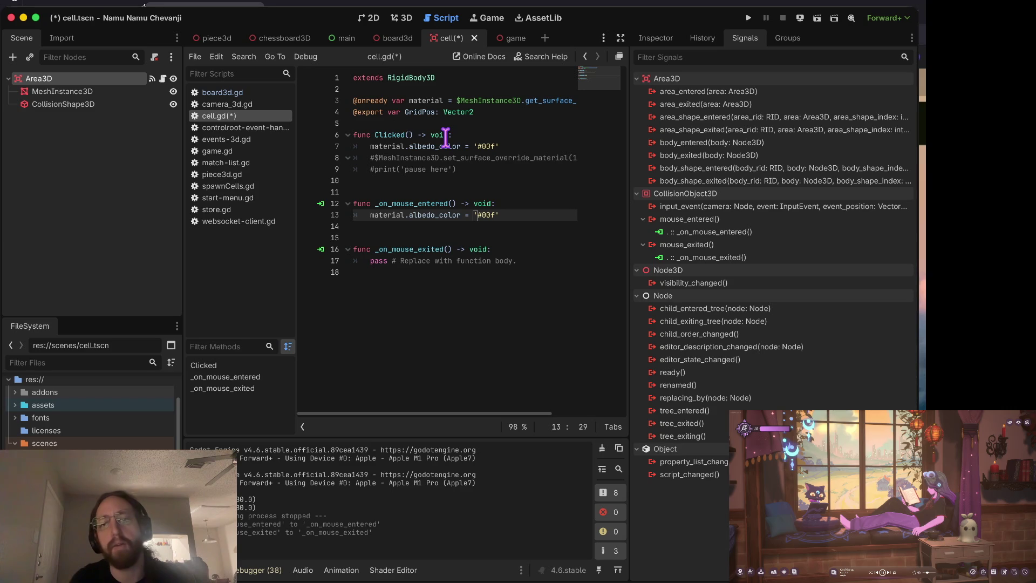
{"action": "key", "text": "Right"}
{"action": "key", "text": "Right"}
{"action": "key", "text": "Right"}
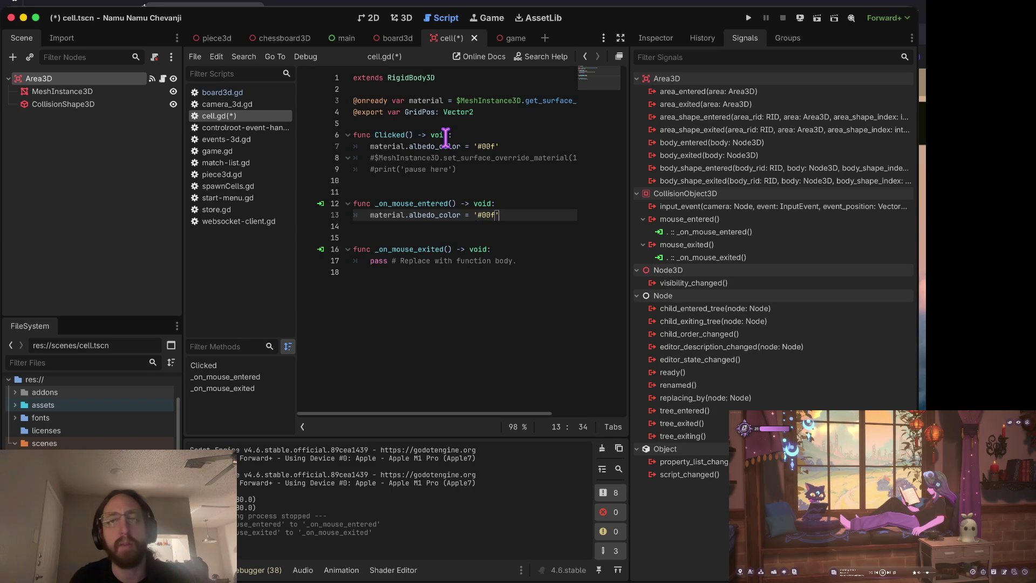
{"action": "key", "text": "Left"}
{"action": "key", "text": "Left"}
{"action": "key", "text": "Left"}
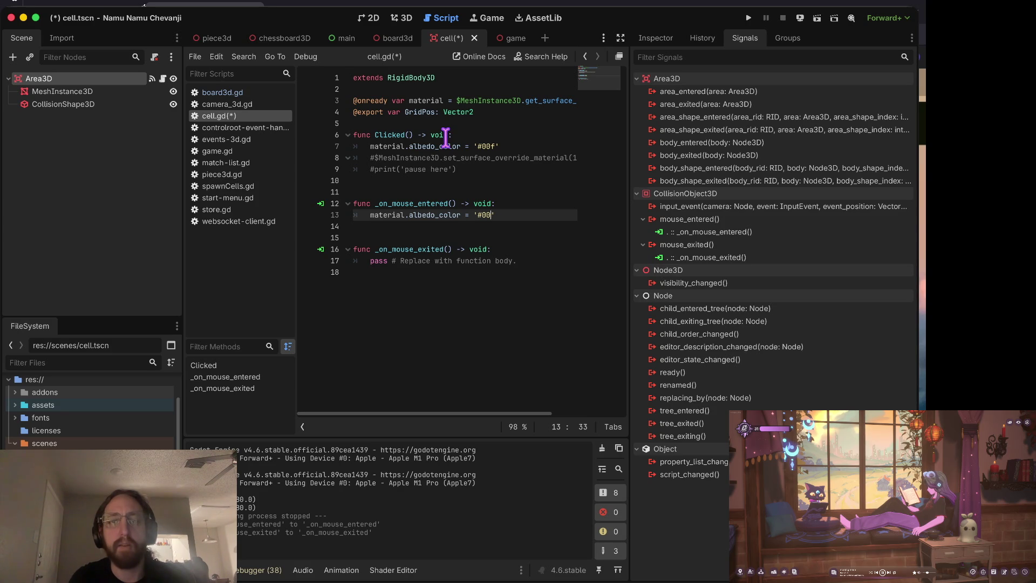
- Copy the colour line into _on_mouse_exited, replacing pass, with the value '#fff'
{"action": "key", "text": "ctrl+c"}
{"action": "key", "text": "Down"}
{"action": "key", "text": "Down"}
{"action": "key", "text": "Down"}
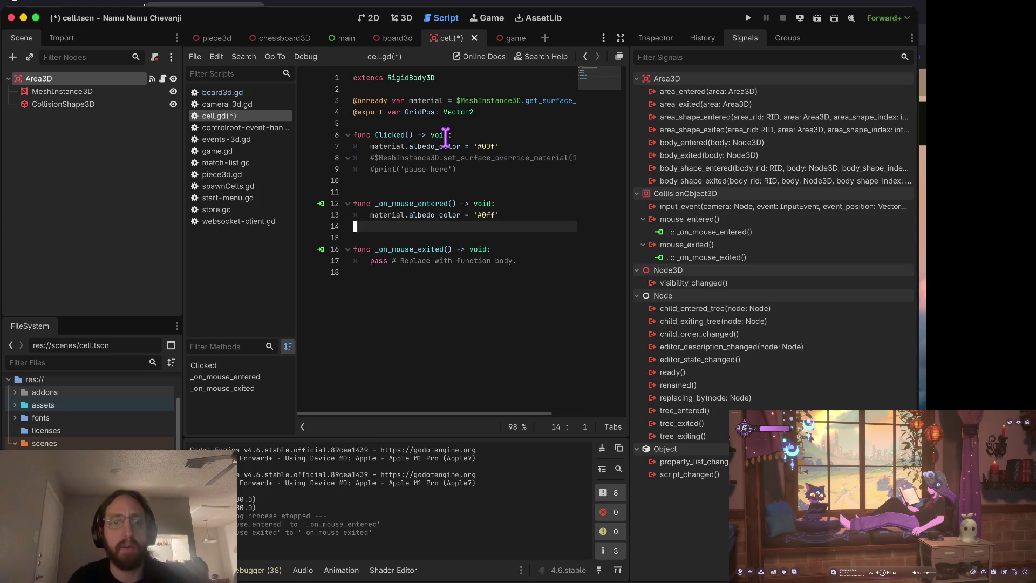
{"action": "key", "text": "ctrl+v"}
{"action": "key", "text": "Down"}
{"action": "key", "text": "ctrl+shift+k"}
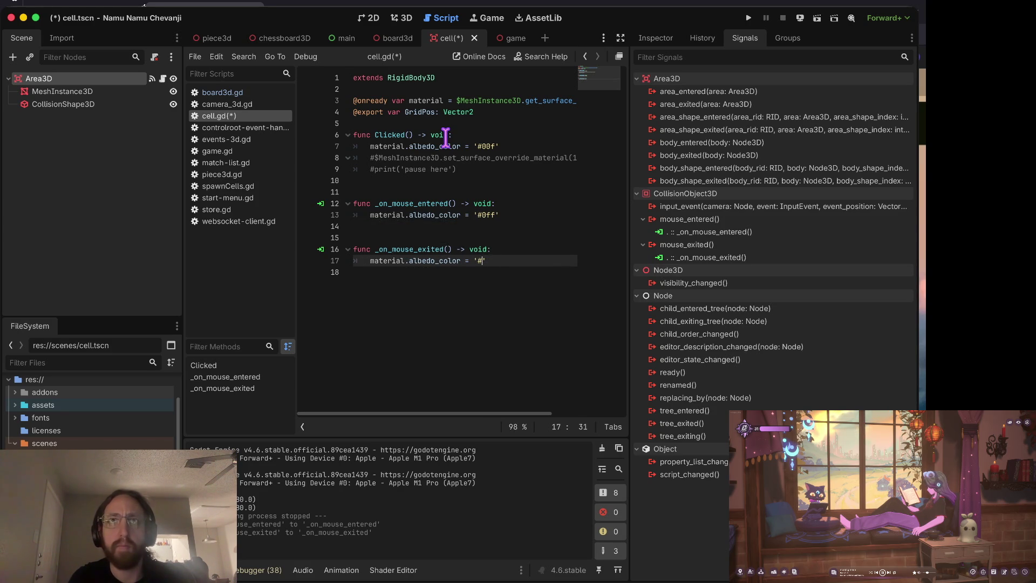
{"action": "key", "text": "Home"}
{"action": "key", "text": "ctrl+Home"}
{"action": "key", "text": "Down"}
{"action": "key", "text": "Down"}
{"action": "key", "text": "Down"}
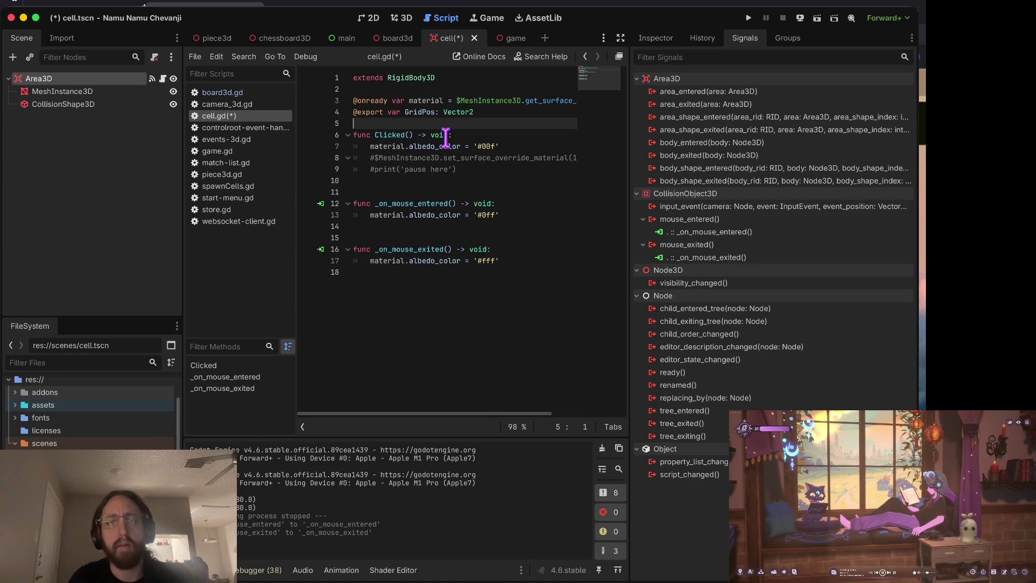
- Declare a new variable og = '' above the Clicked function
{"action": "key", "text": "Return"}
{"action": "type", "text": "va"}
{"action": "type", "text": "r origina"}
{"action": "key", "text": "BackSpace"}
{"action": "key", "text": "BackSpace"}
{"action": "key", "text": "BackSpace"}
{"action": "type", "text": "g "}
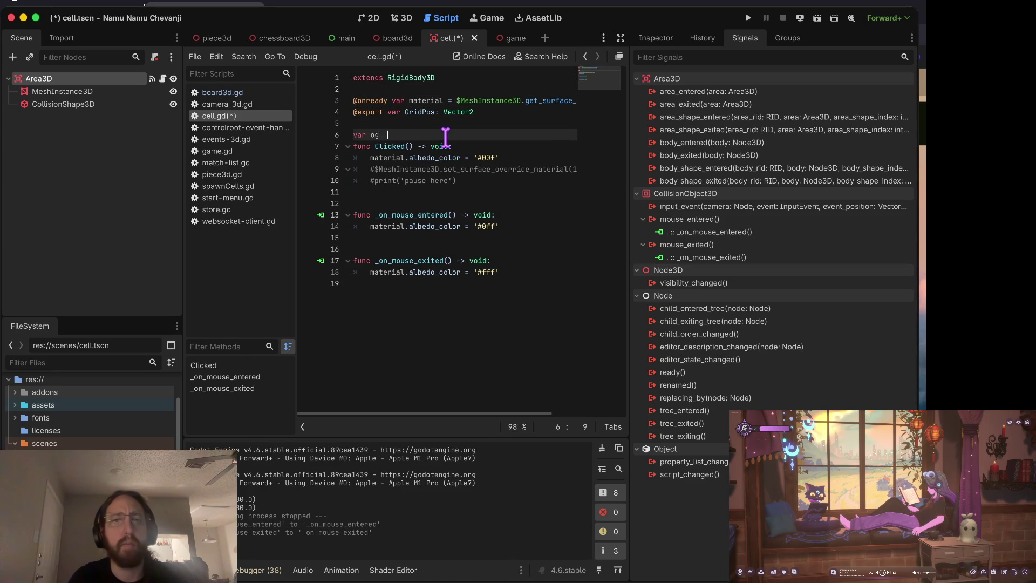
{"action": "type", "text": "= ''"}
{"action": "key", "text": "Return"}
- Store material.albedo_color in og at the start of _on_mouse_entered
{"action": "key", "text": "Down"}
{"action": "key", "text": "Down"}
{"action": "key", "text": "Down"}
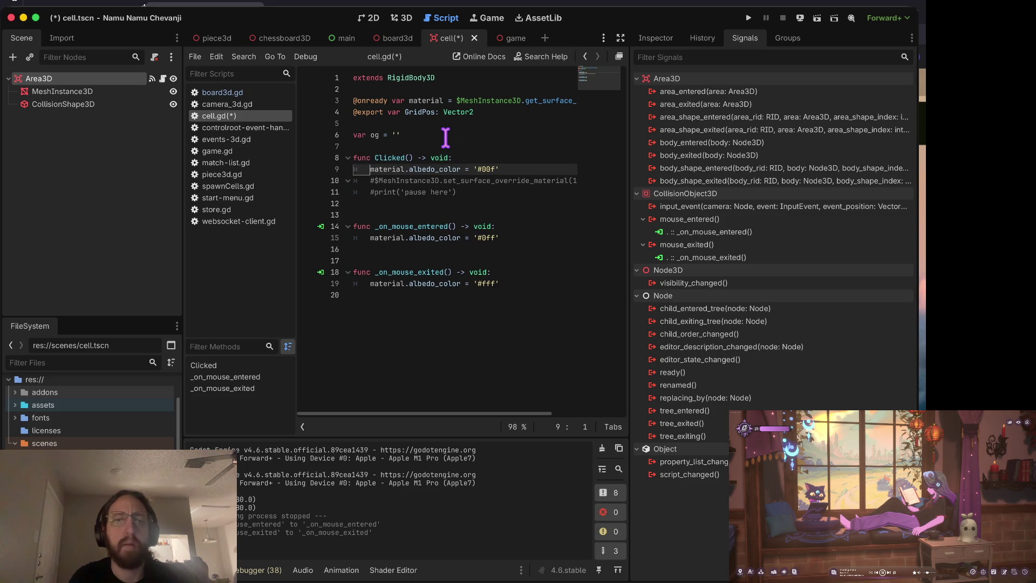
{"action": "key", "text": "Down"}
{"action": "key", "text": "Down"}
{"action": "key", "text": "Down"}
{"action": "key", "text": "End"}
{"action": "key", "text": "Up"}
{"action": "key", "text": "End"}
{"action": "key", "text": "Return"}
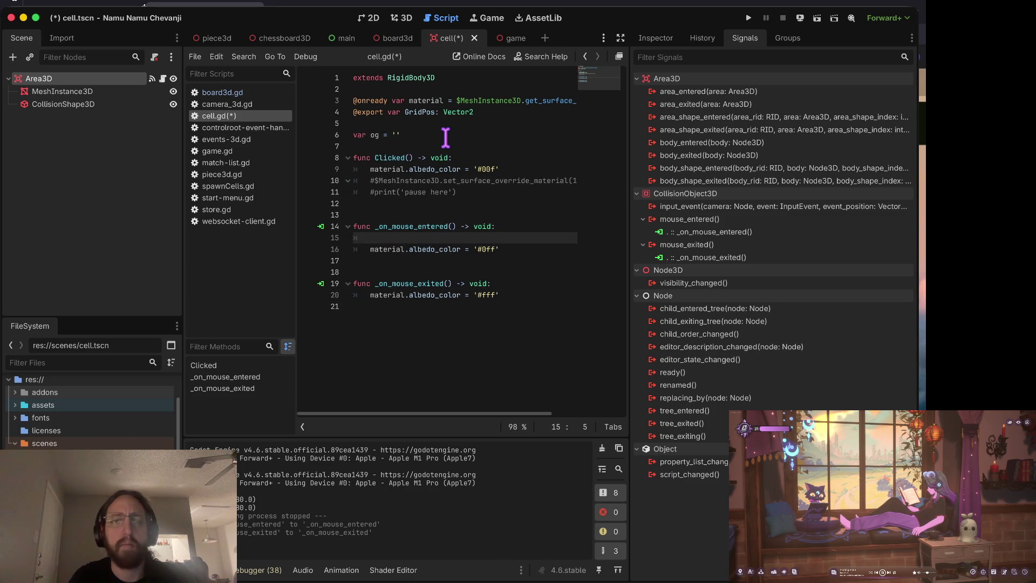
{"action": "type", "text": "og = mate"}
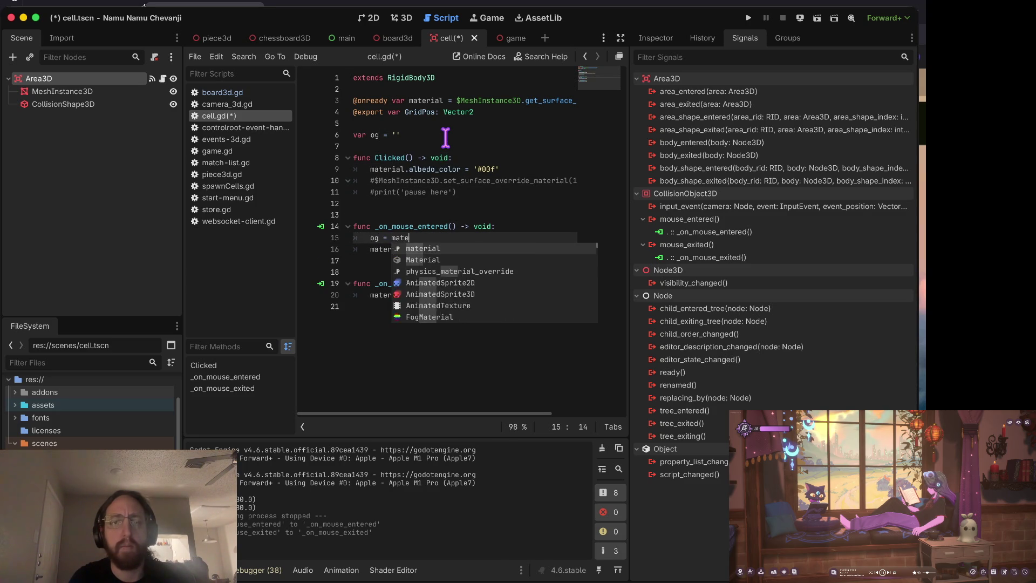
{"action": "type", "text": "rial."}
{"action": "key", "text": "Escape"}
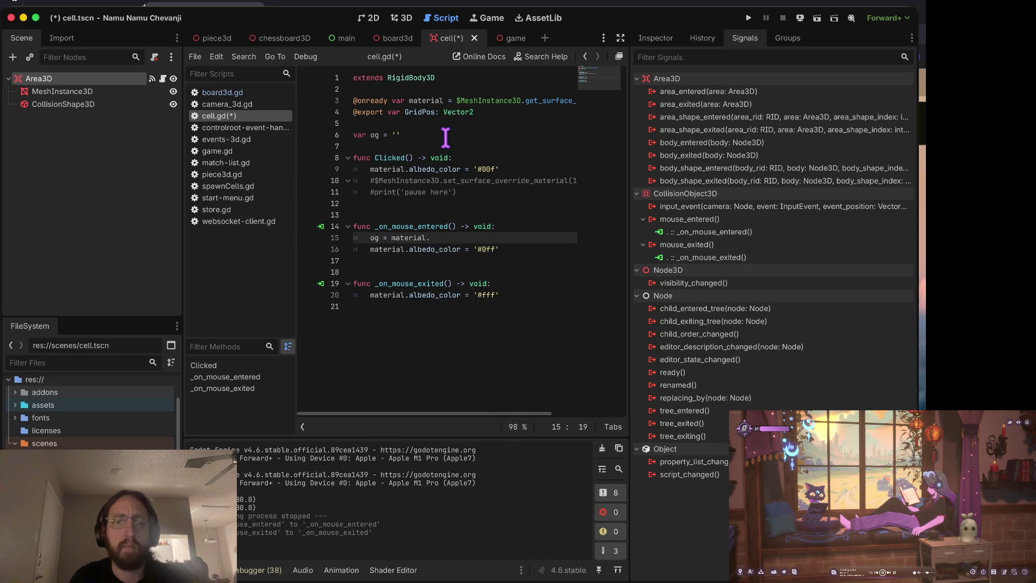
{"action": "type", "text": "abl"}
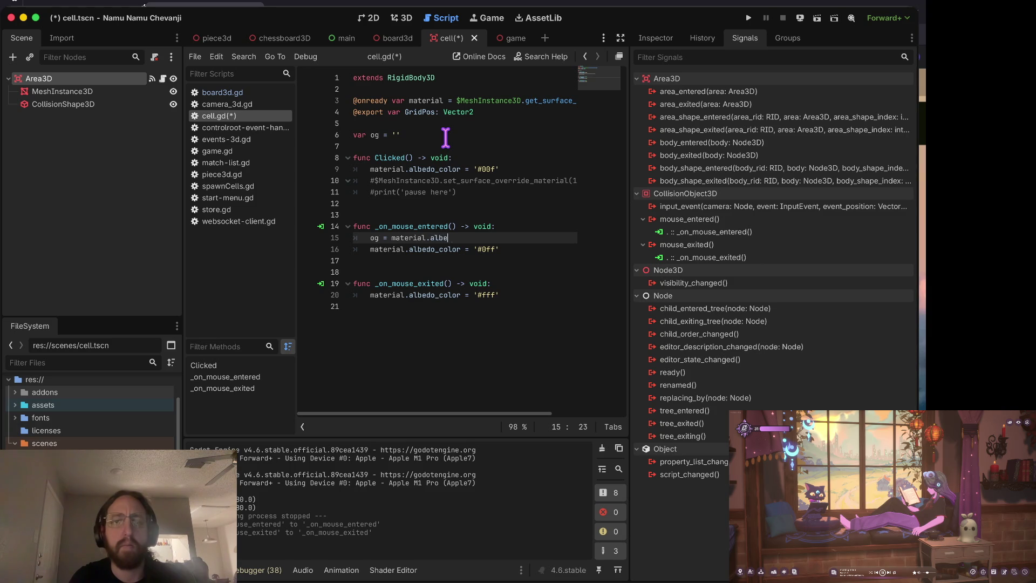
{"action": "type", "text": "r"}
{"action": "key", "text": "Down"}
{"action": "key", "text": "Down"}
{"action": "key", "text": "Down"}
- Restore og as the colour in _on_mouse_exited, save the script and run the game
{"action": "key", "text": "End"}
{"action": "key", "text": "Right"}
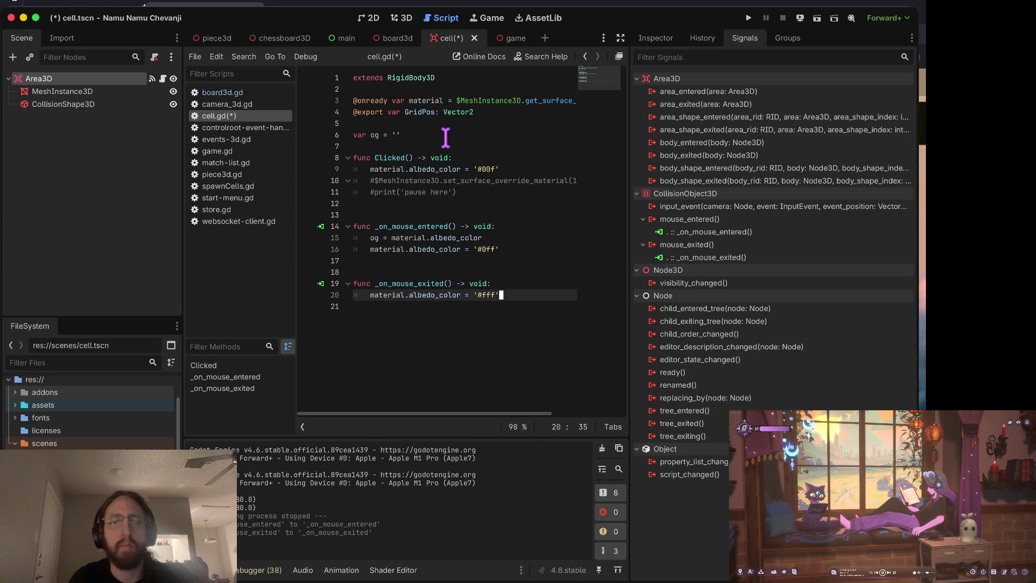
{"action": "key", "text": "Delete"}
{"action": "key", "text": "Delete"}
{"action": "key", "text": "Delete"}
{"action": "key", "text": "BackSpace"}
{"action": "key", "text": "BackSpace"}
{"action": "type", "text": "og"}
{"action": "key", "text": "Home"}
{"action": "key", "text": "ctrl+s"}
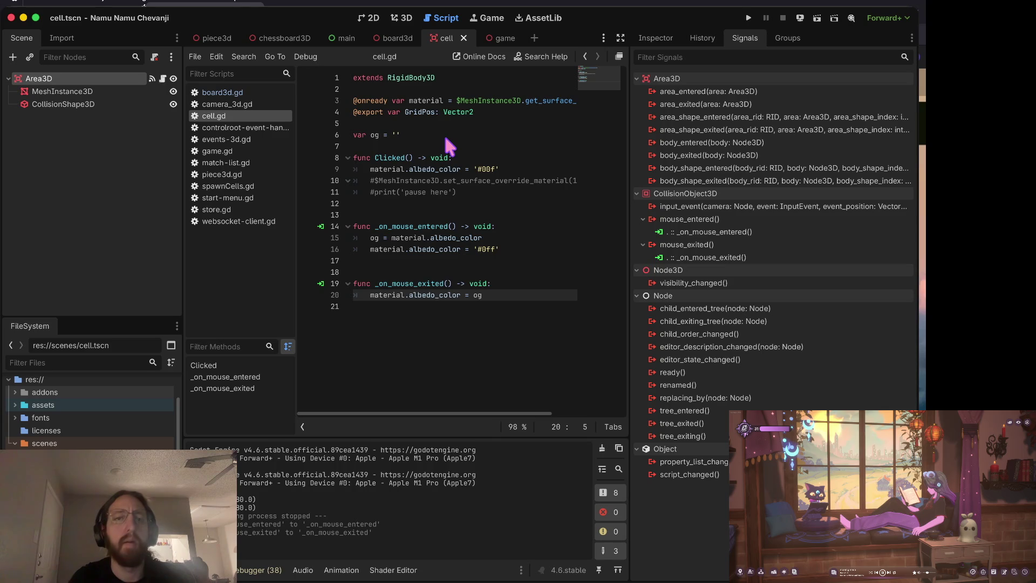
{"action": "key", "text": "super+b"}
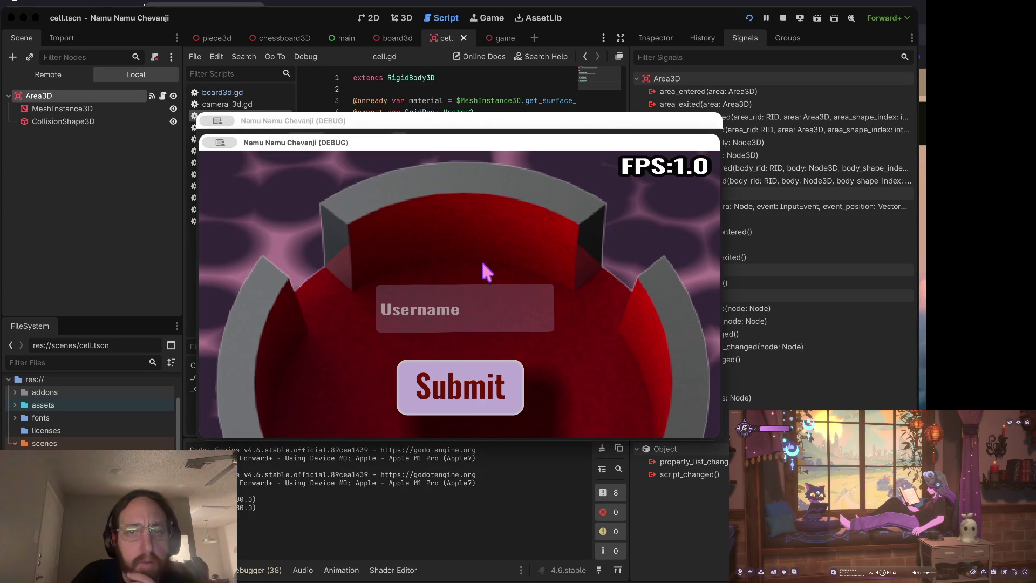
- Log into the running game, then review the Area3D's mouse_entered and mouse_exited connections in the editor
{"action": "left_click", "coordinate": [444, 307]}
{"action": "left_click", "coordinate": [462, 374]}
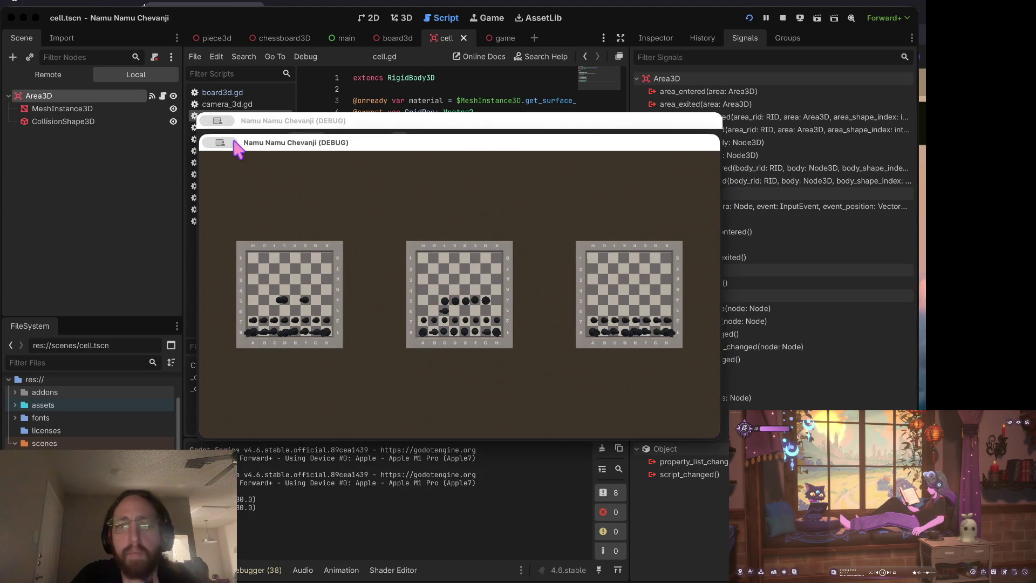
{"action": "left_click", "coordinate": [93, 184]}
{"action": "left_click", "coordinate": [75, 122]}
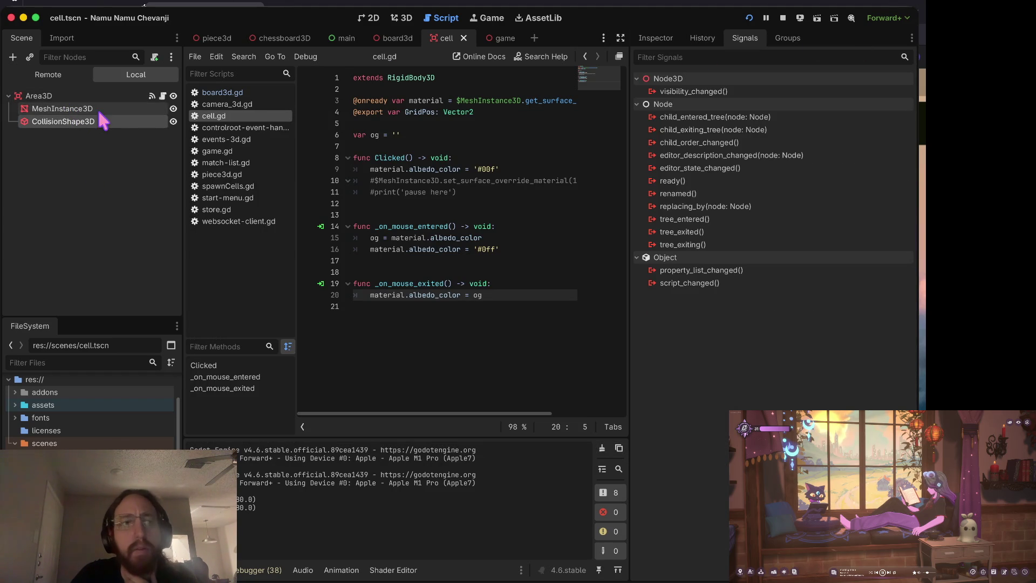
{"action": "left_click", "coordinate": [76, 95]}
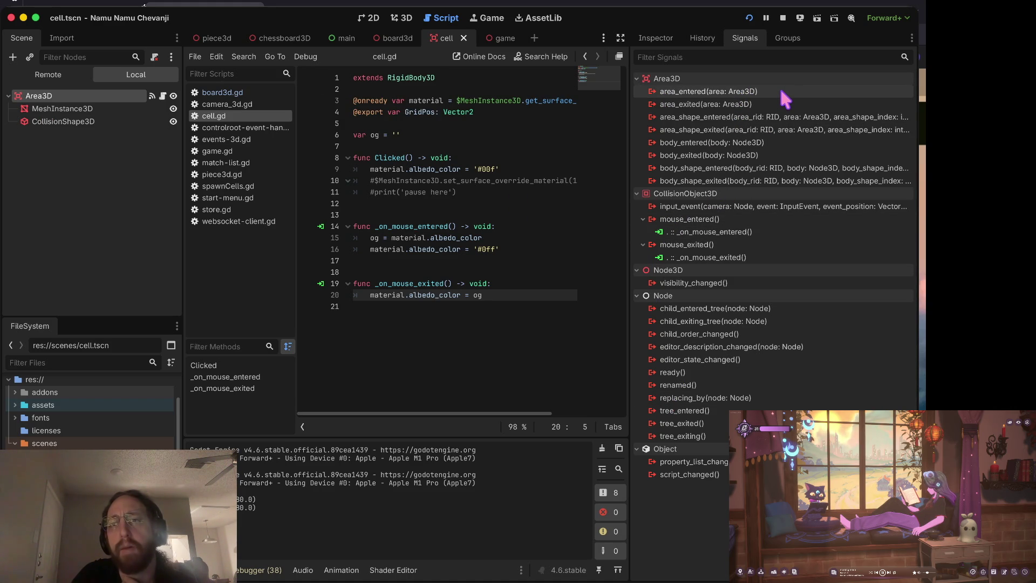
{"action": "mouse_move", "coordinate": [781, 92]}
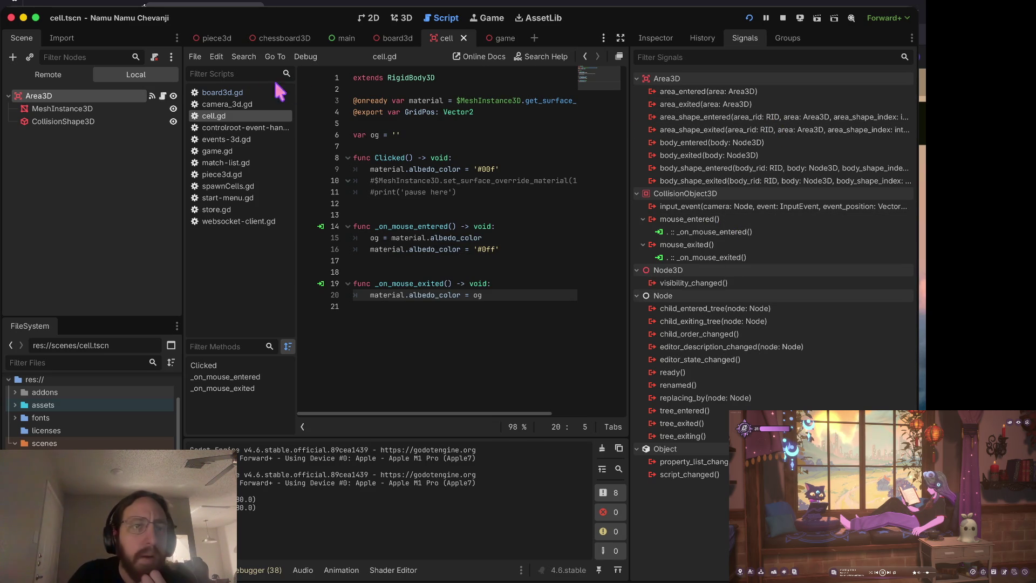
{"action": "left_click", "coordinate": [339, 79]}
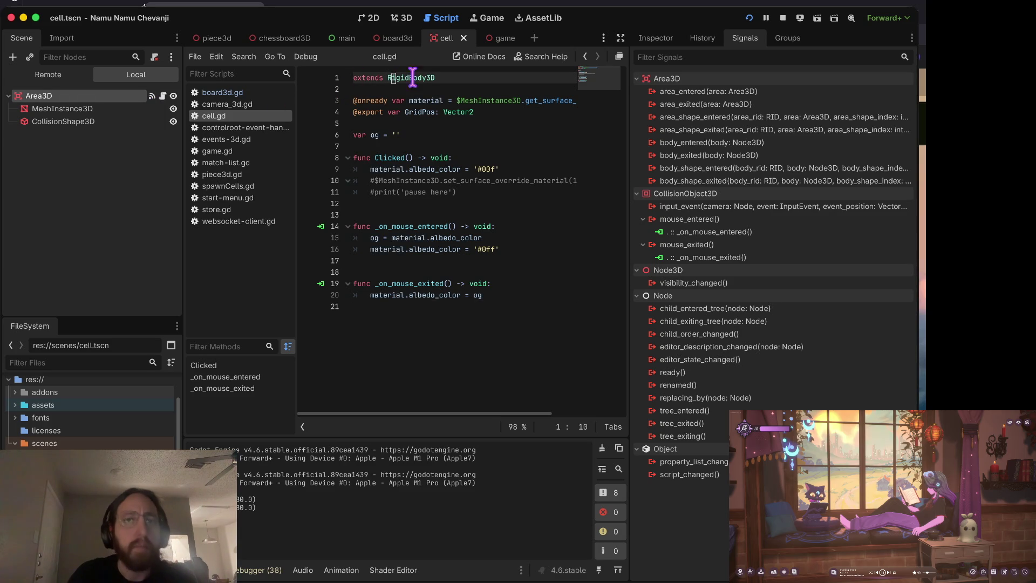
- Change cell.gd to extend Area3D and show the Area3D's Inspector properties
{"action": "type", "text": "Area3D"}
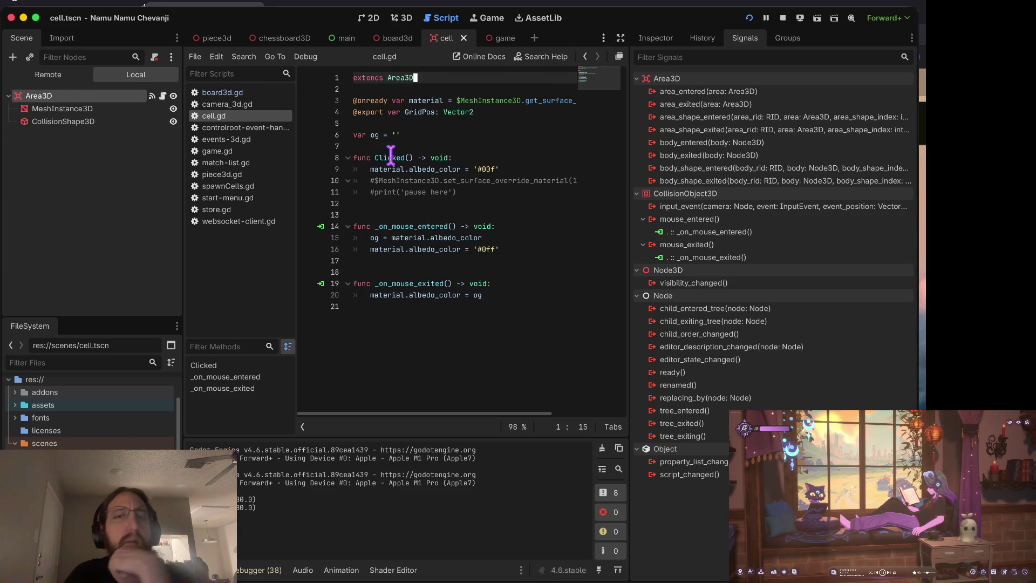
{"action": "left_click", "coordinate": [664, 40]}
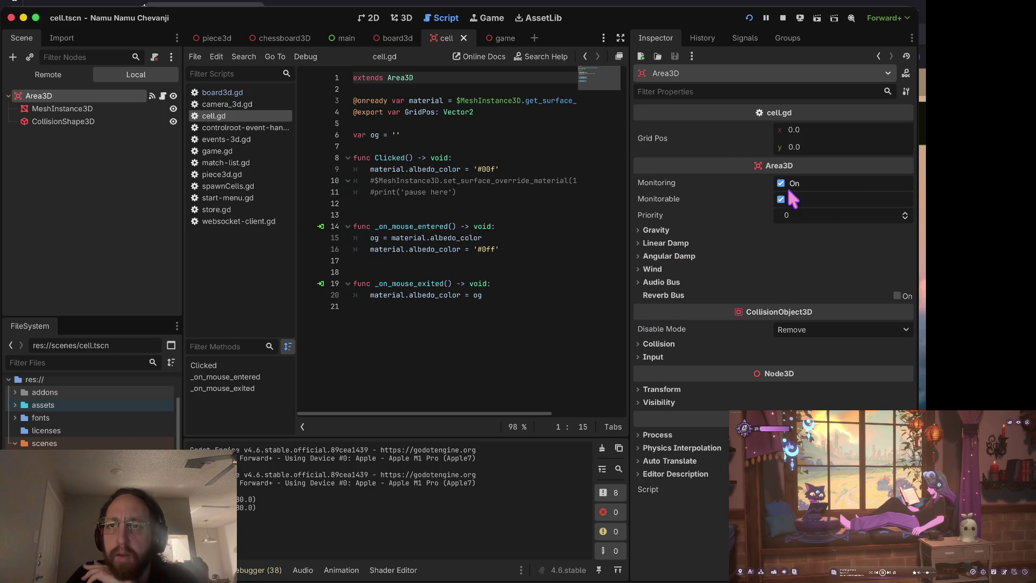
- Review the Area3D's Audio Bus, Collision and Wind settings, show the cell scene in 3D, and run the game
{"action": "left_click", "coordinate": [640, 282]}
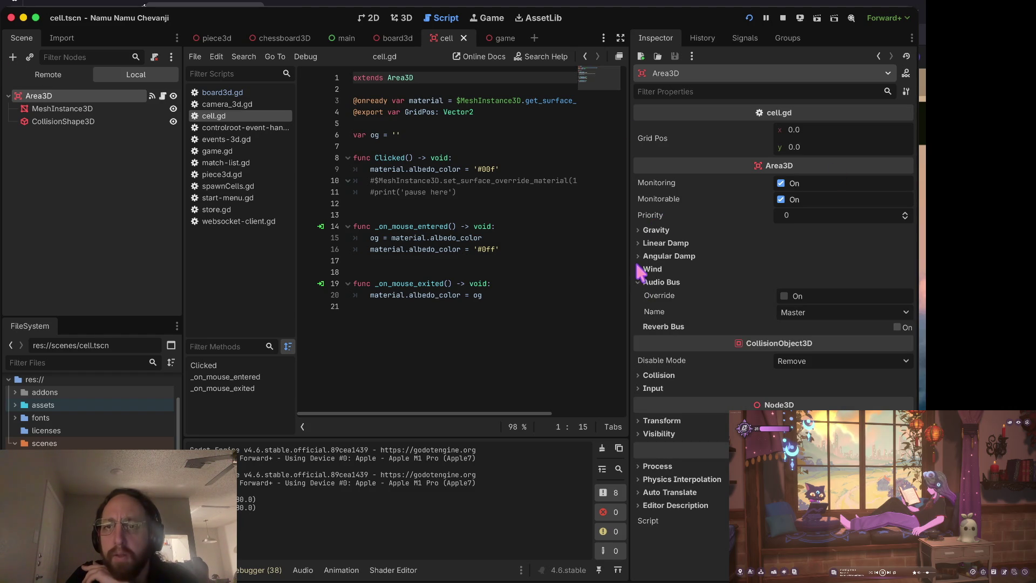
{"action": "left_click", "coordinate": [637, 281]}
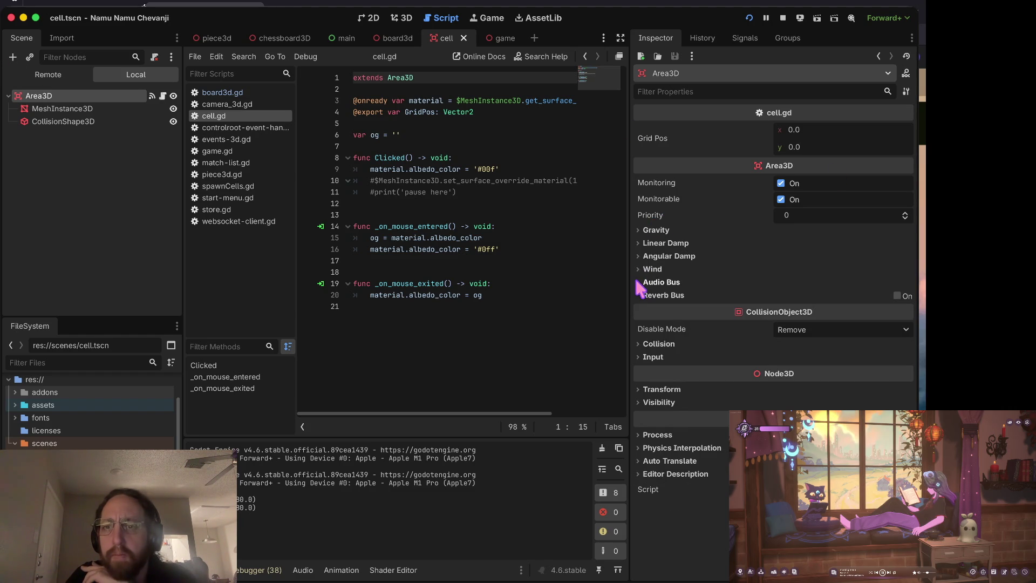
{"action": "left_click", "coordinate": [647, 345]}
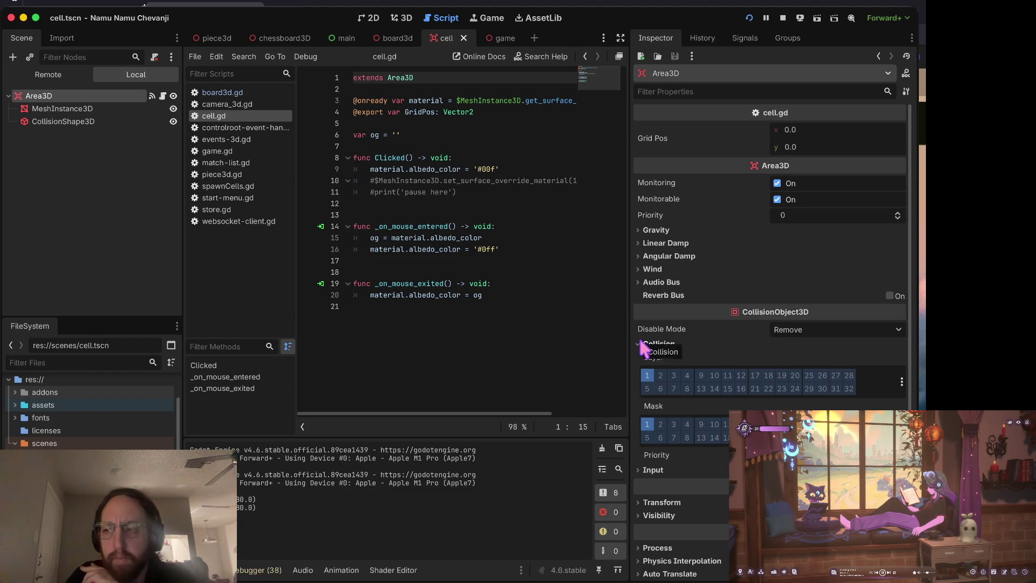
{"action": "left_click", "coordinate": [641, 344]}
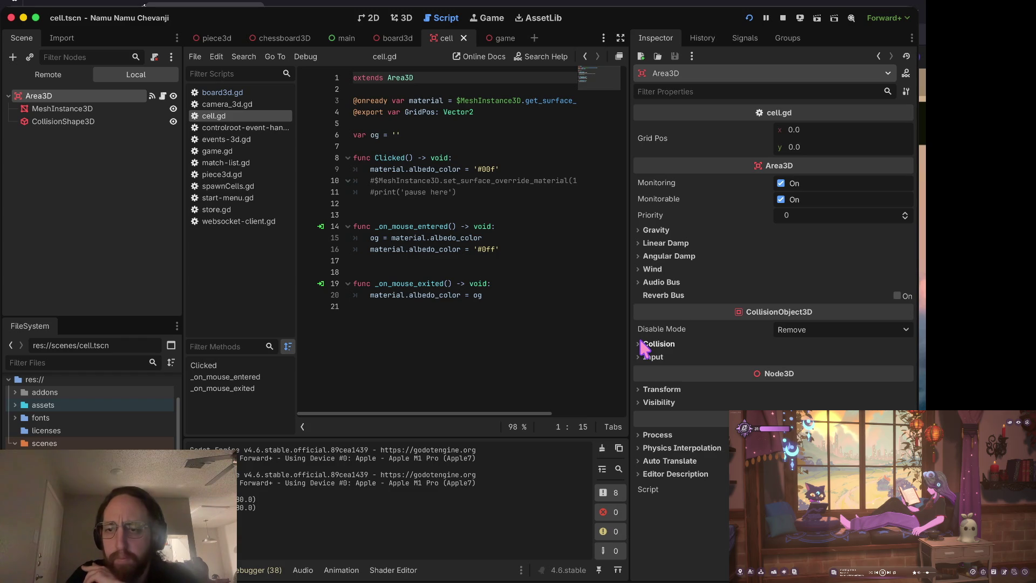
{"action": "left_click", "coordinate": [662, 267]}
{"action": "left_click", "coordinate": [671, 268]}
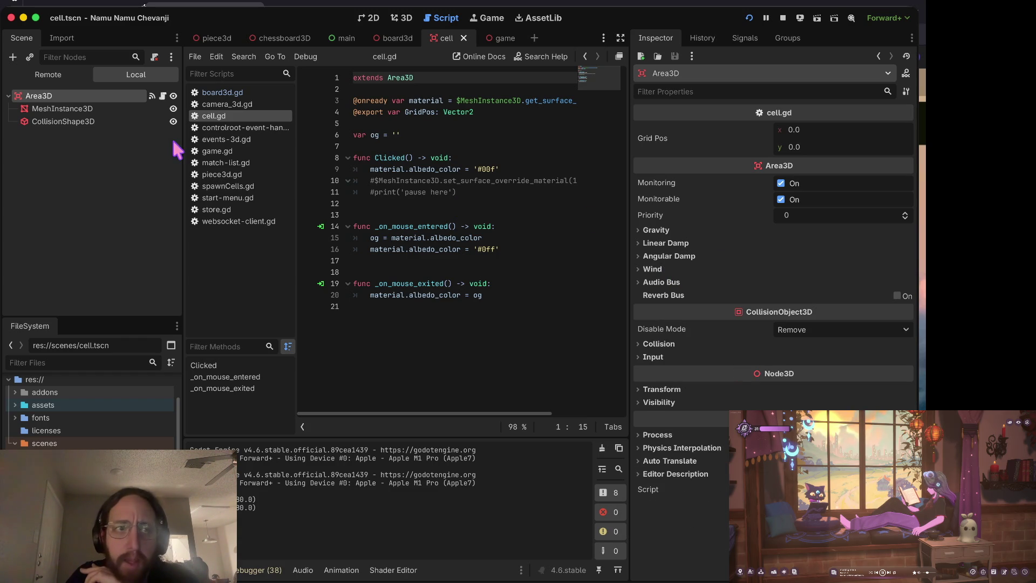
{"action": "left_click", "coordinate": [410, 17]}
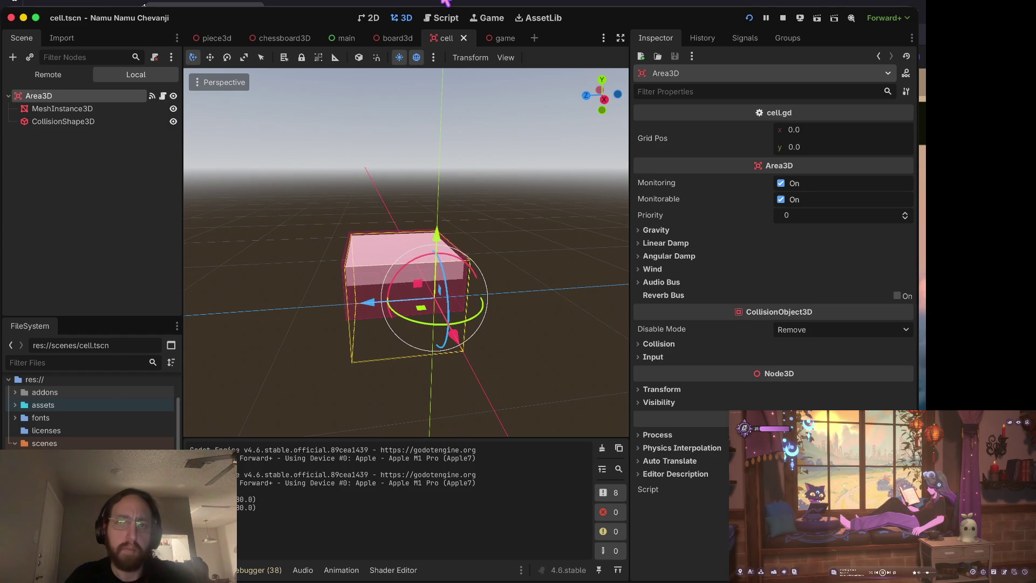
{"action": "key", "text": "super+b"}
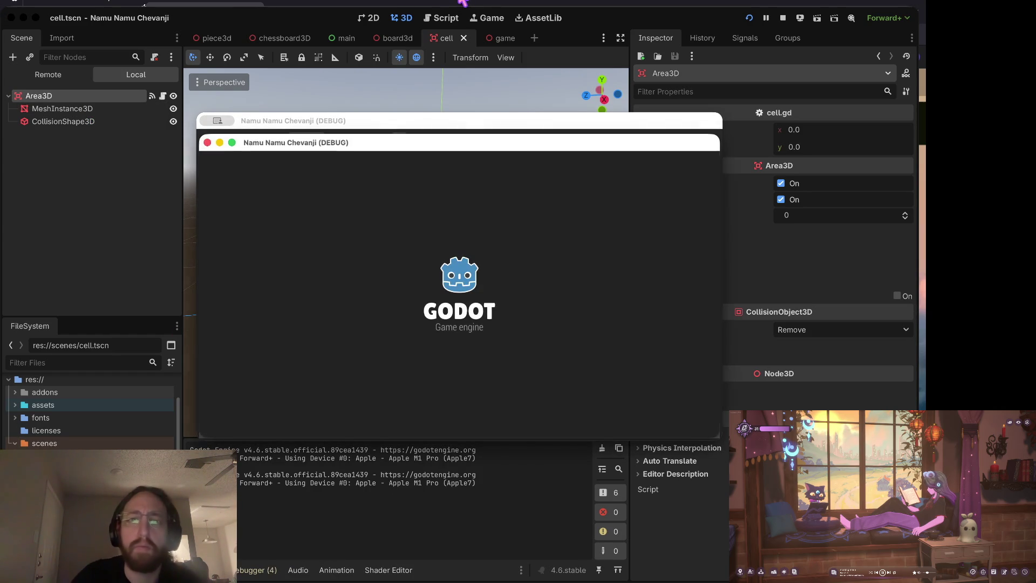
- Log in to the game and expand ControlRoot and Node3D in the live Remote scene tree
{"action": "left_click", "coordinate": [450, 318]}
{"action": "left_click", "coordinate": [452, 384]}
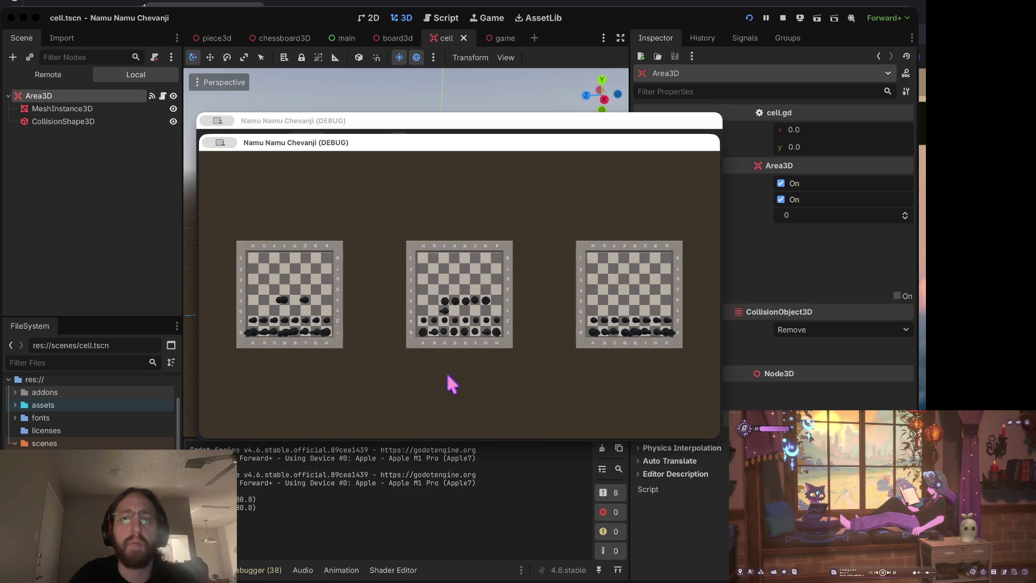
{"action": "left_click", "coordinate": [35, 76]}
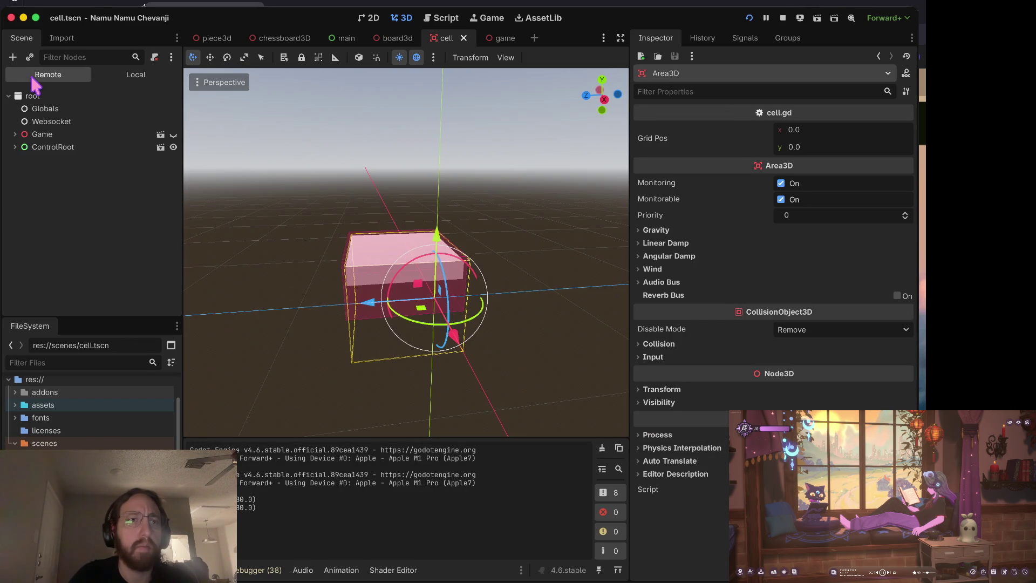
{"action": "left_click", "coordinate": [14, 147]}
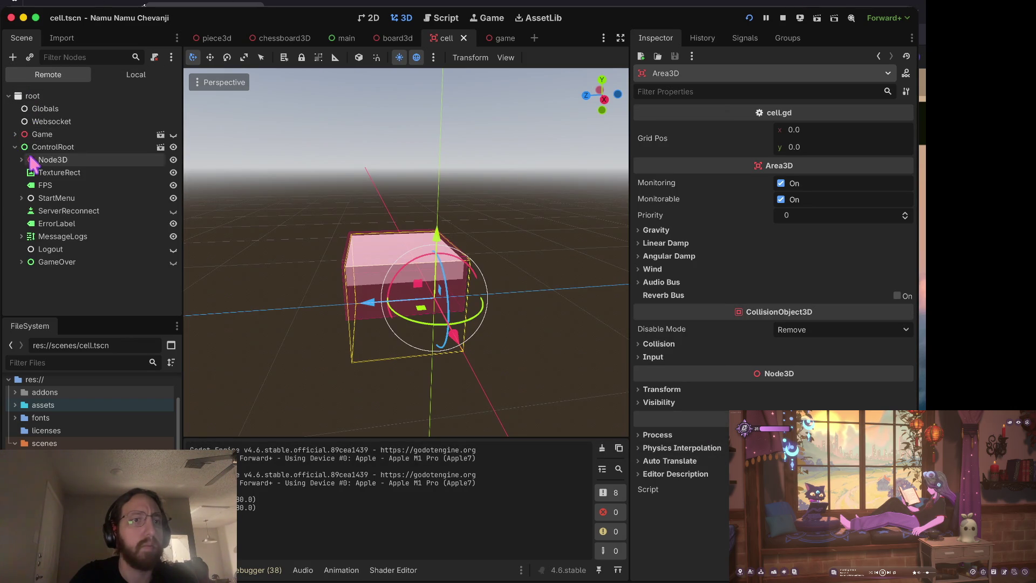
{"action": "left_click", "coordinate": [21, 157]}
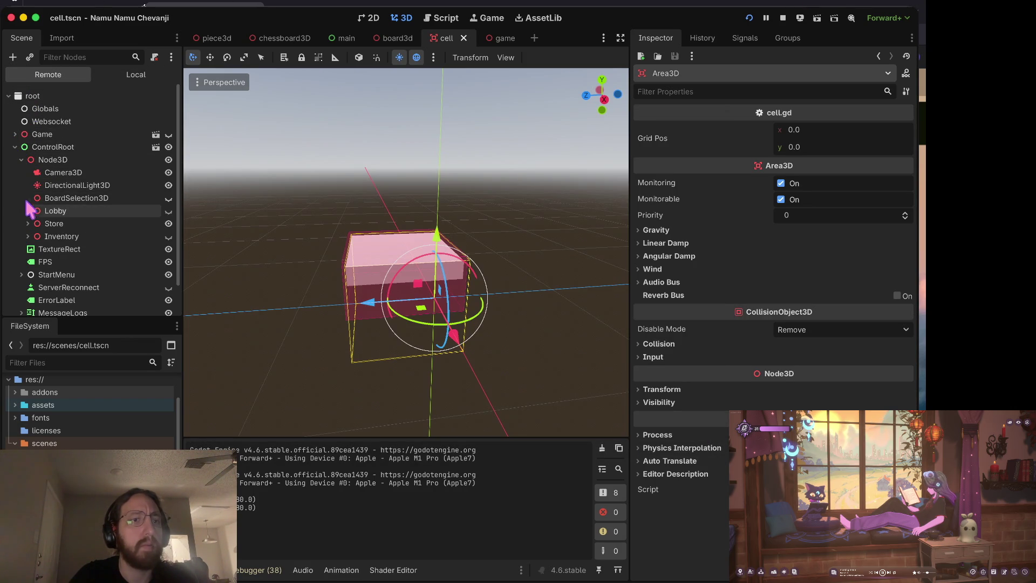
{"action": "left_click", "coordinate": [43, 198]}
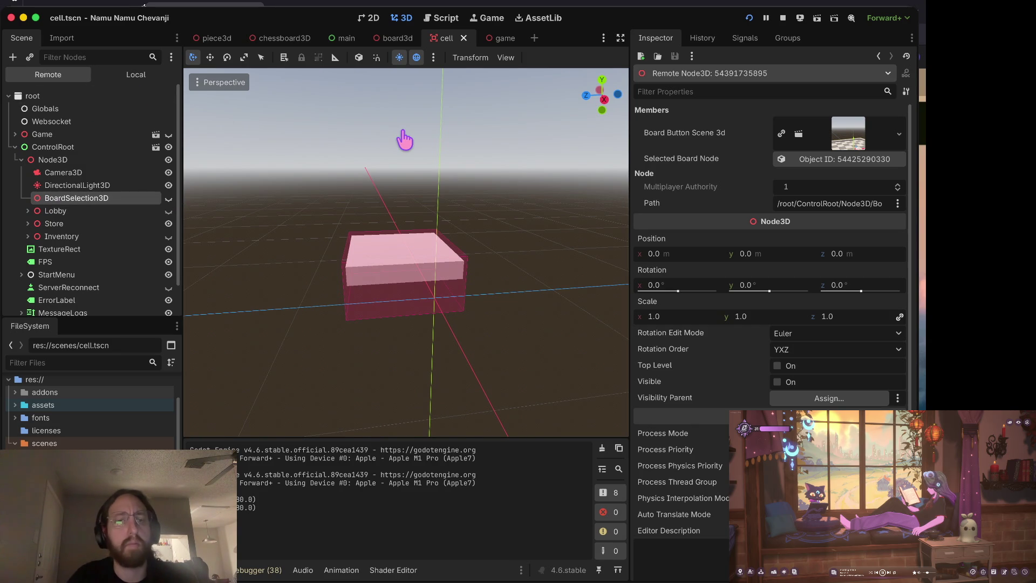
- Expand the Lobby node and inspect its live Board3D and PiecesRoot nodes
{"action": "key", "text": "super+Tab"}
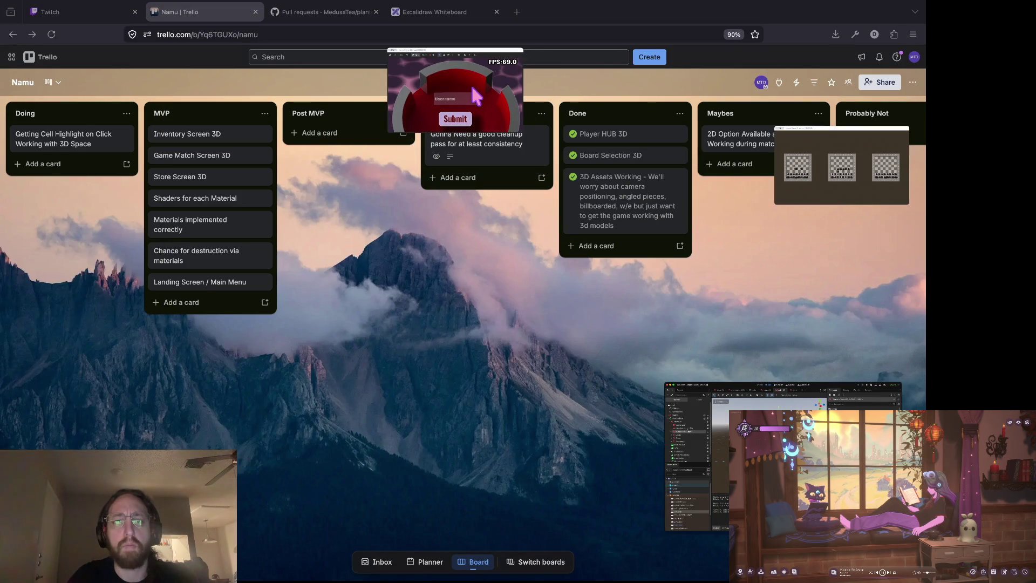
{"action": "left_click", "coordinate": [812, 175]}
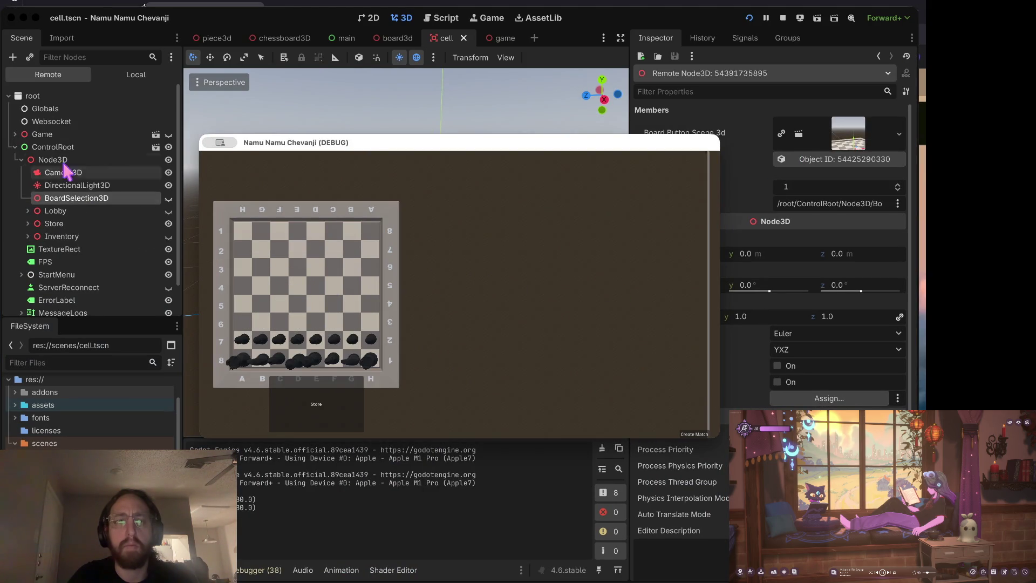
{"action": "left_click", "coordinate": [50, 147]}
{"action": "left_click", "coordinate": [27, 211]}
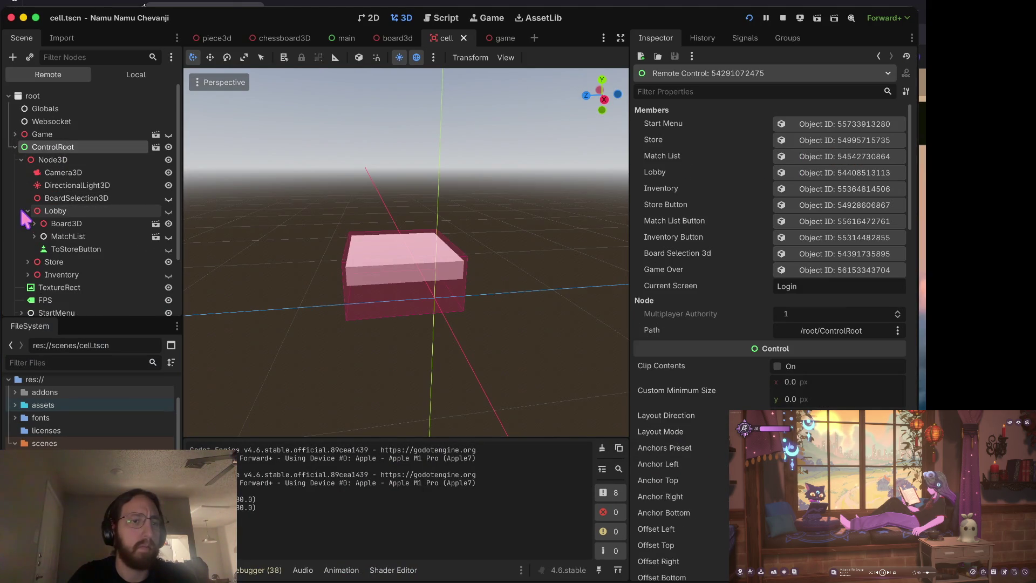
{"action": "left_click", "coordinate": [30, 224]}
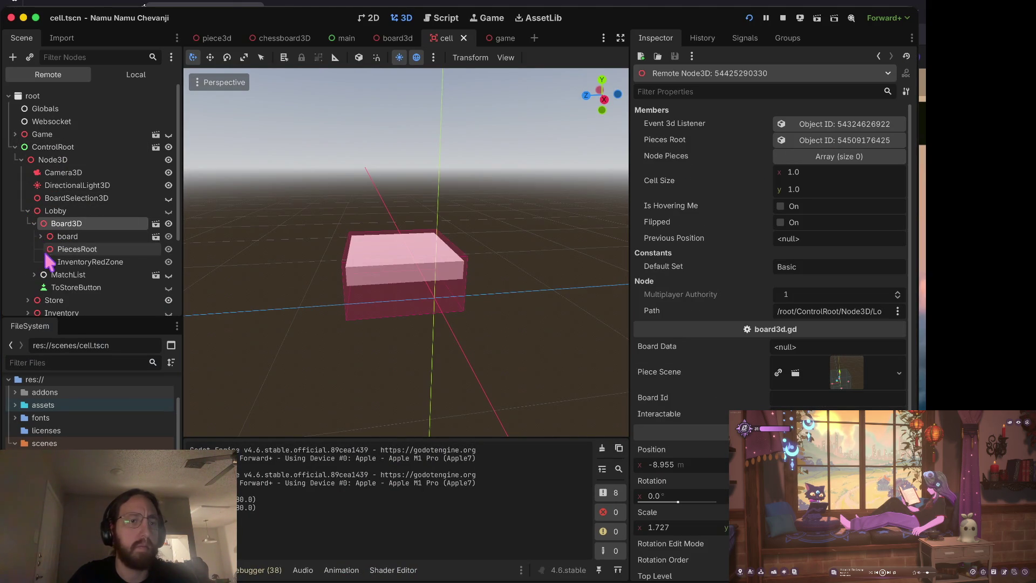
{"action": "left_click", "coordinate": [92, 249]}
{"action": "scroll", "coordinate": [97, 250], "scroll_direction": "down", "scroll_amount": 1}
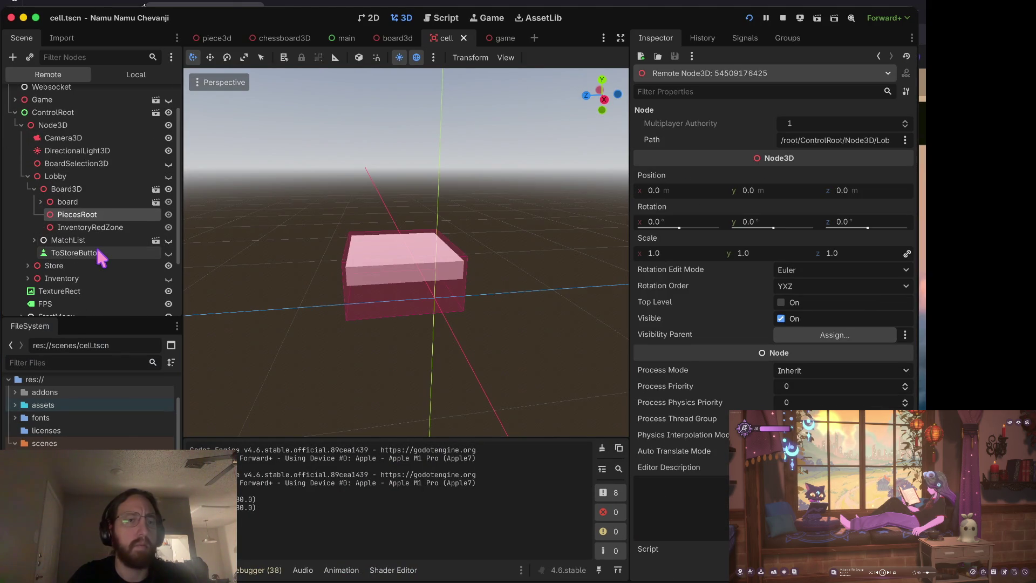
- Inspect the live board node's properties and recheck PiecesRoot in the Remote tree
{"action": "left_click", "coordinate": [41, 224]}
{"action": "left_click", "coordinate": [41, 224]}
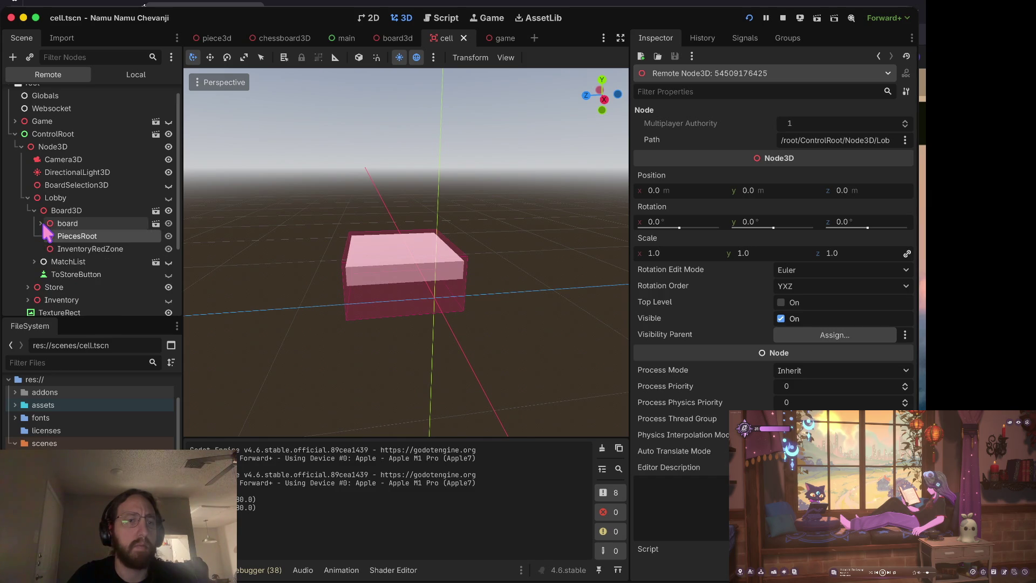
{"action": "left_click", "coordinate": [127, 72]}
{"action": "left_click", "coordinate": [76, 75]}
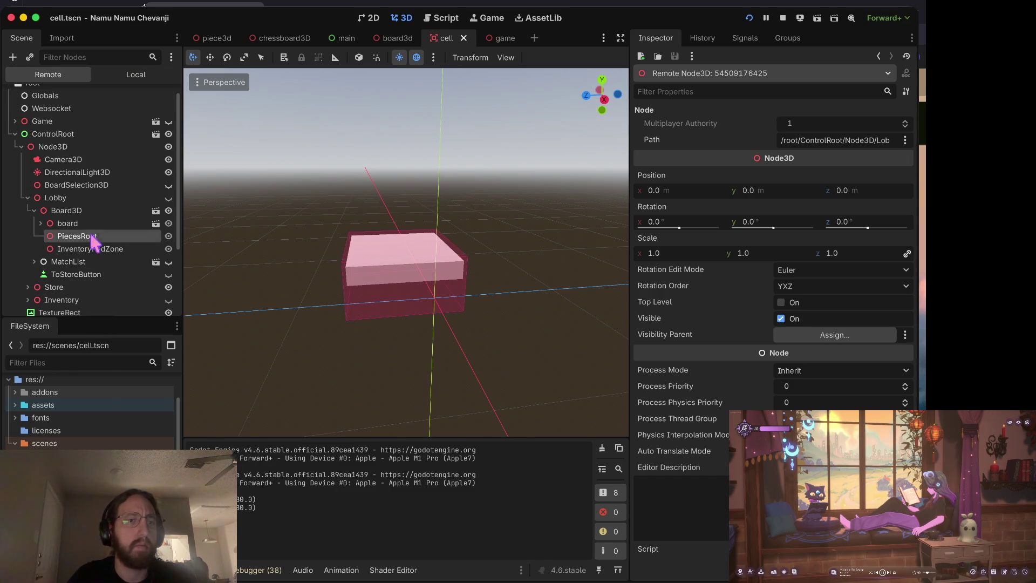
{"action": "left_click", "coordinate": [70, 223]}
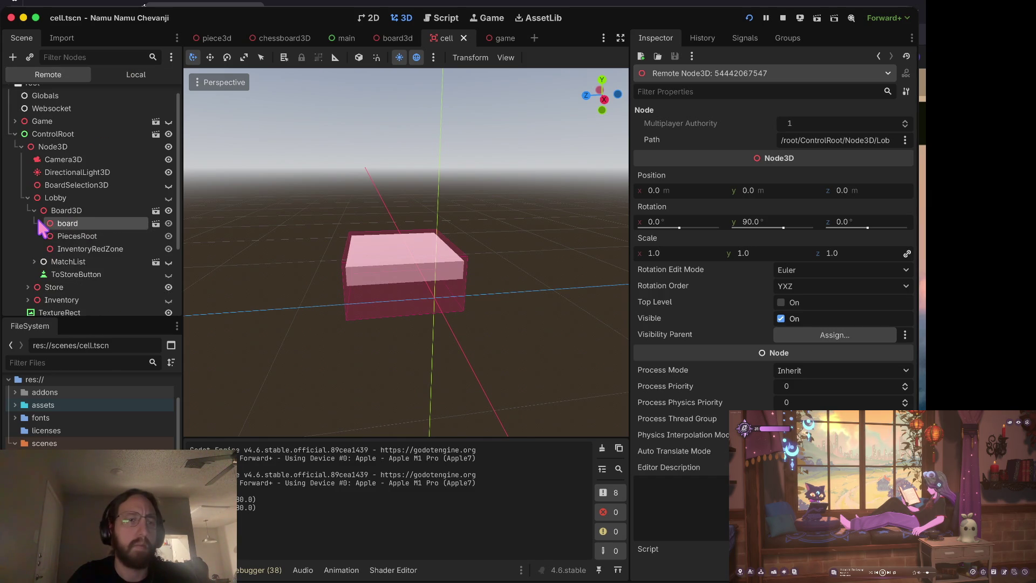
{"action": "scroll", "coordinate": [41, 229], "scroll_direction": "down", "scroll_amount": 2}
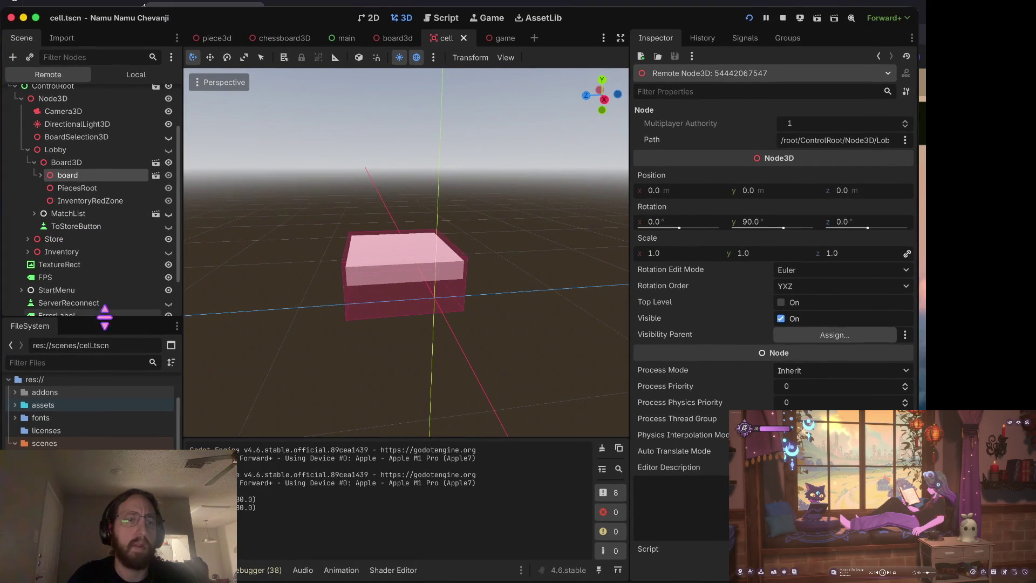
{"action": "scroll", "coordinate": [97, 191], "scroll_direction": "up", "scroll_amount": 3}
{"action": "left_click", "coordinate": [86, 223]}
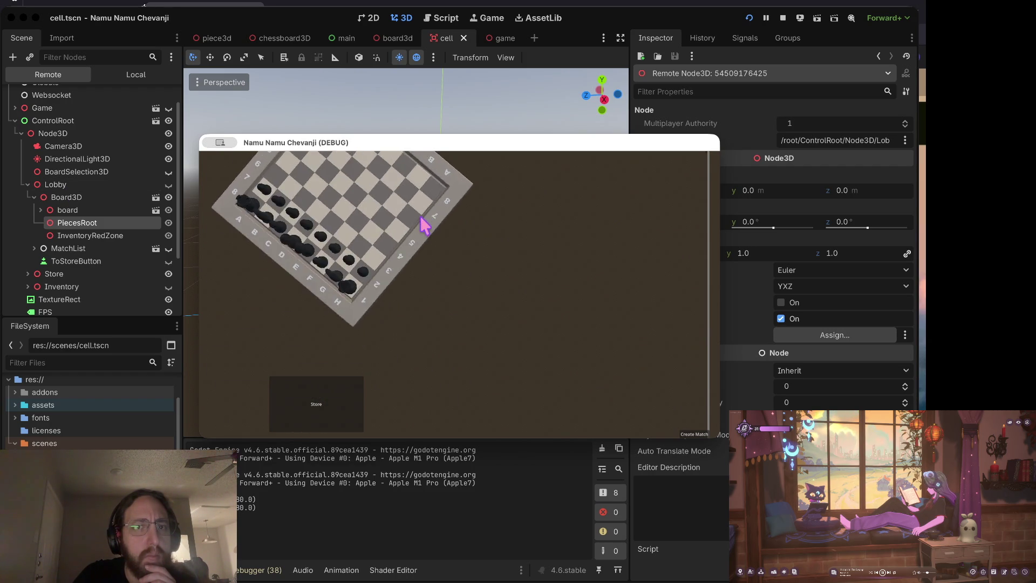
- Return to the editor's Remote tree and expand the board node to reveal SM_Chess_Desk and RigidBody3D
{"action": "key", "text": "super+Tab"}
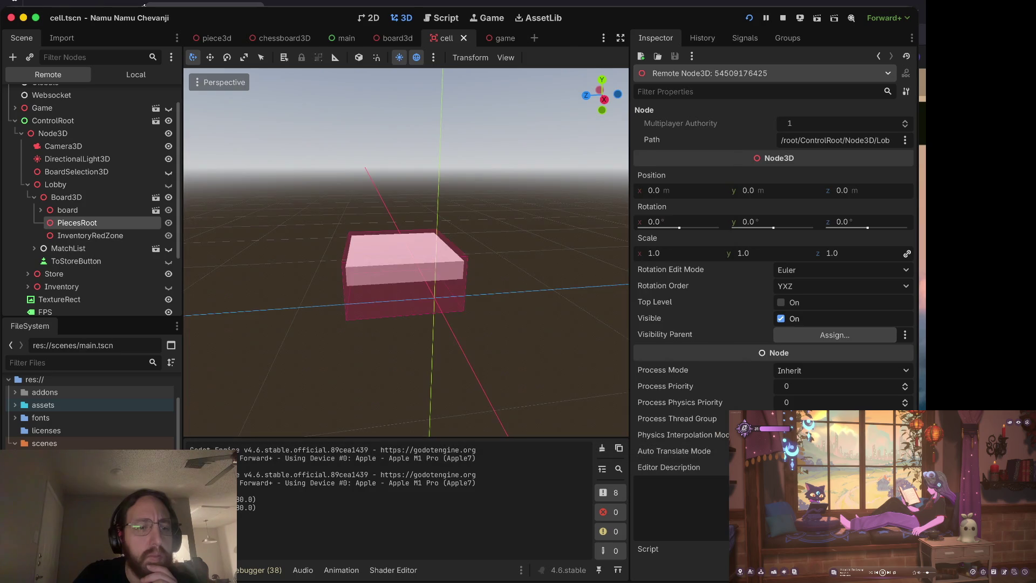
{"action": "left_click", "coordinate": [129, 77]}
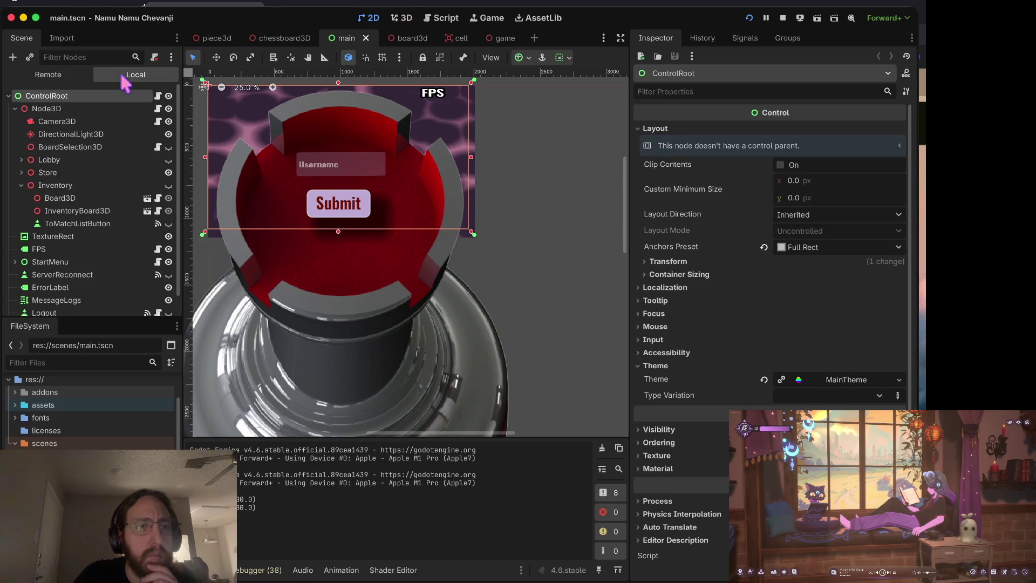
{"action": "left_click", "coordinate": [59, 79]}
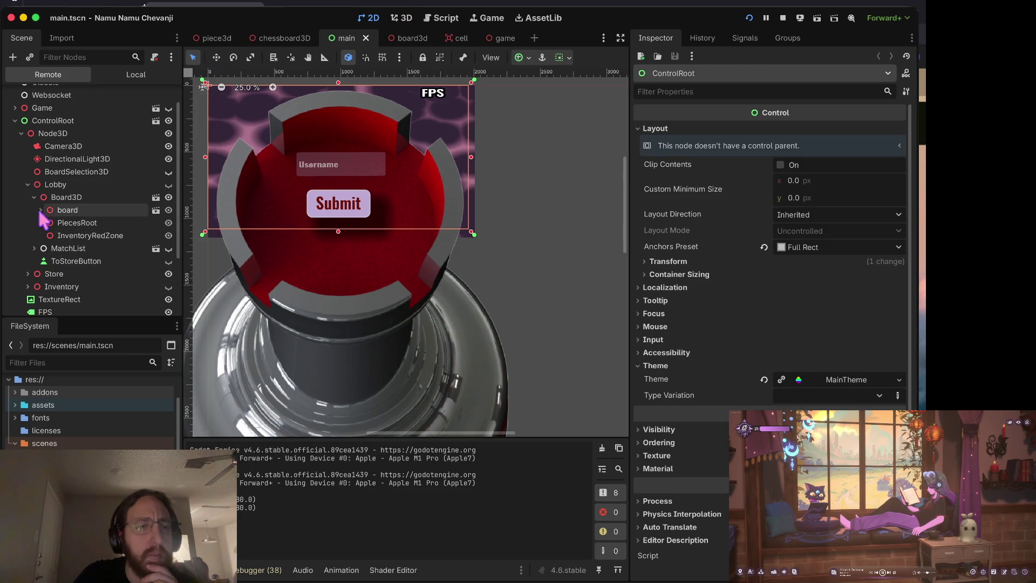
{"action": "left_click", "coordinate": [81, 223]}
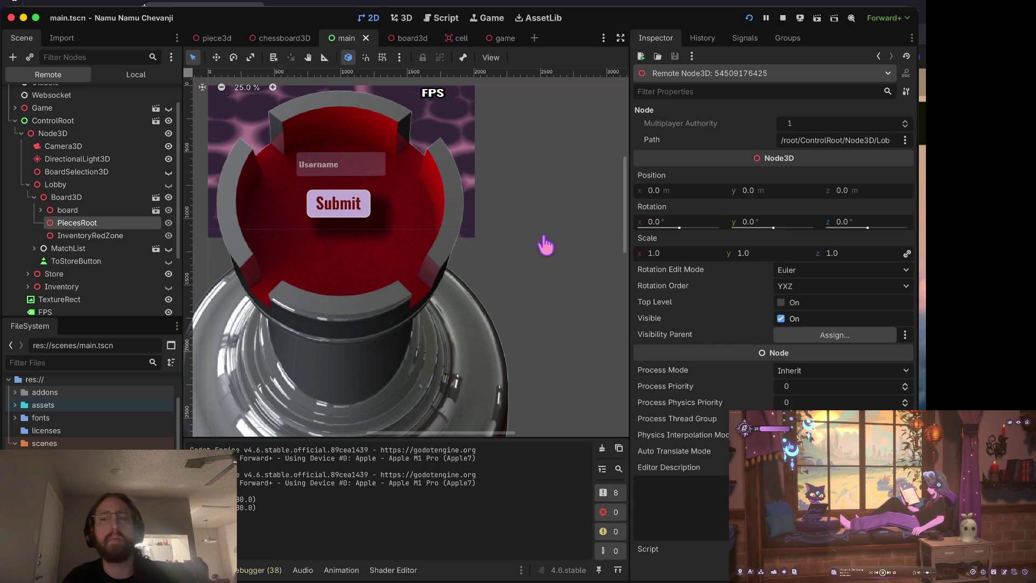
{"action": "key", "text": "super+Tab"}
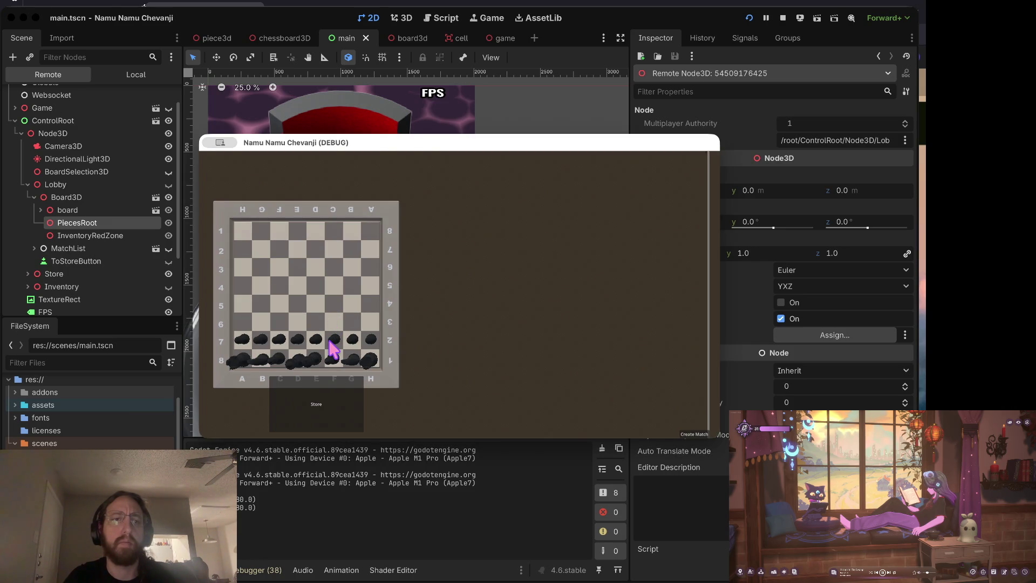
{"action": "left_click", "coordinate": [132, 210]}
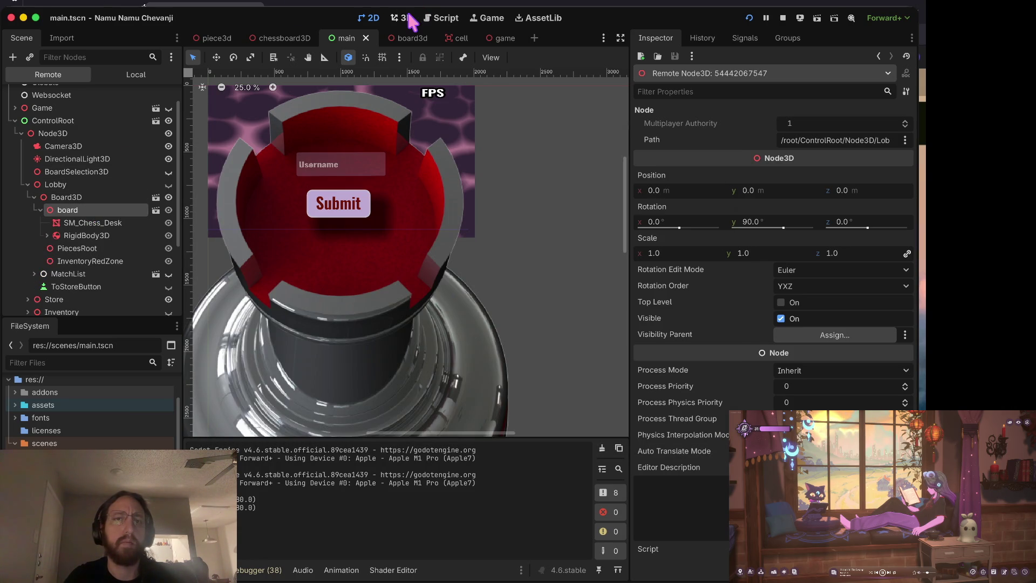
- Switch to the 3D view and inspect the live Board3D and board nodes
{"action": "left_click", "coordinate": [404, 16]}
{"action": "left_click", "coordinate": [80, 195]}
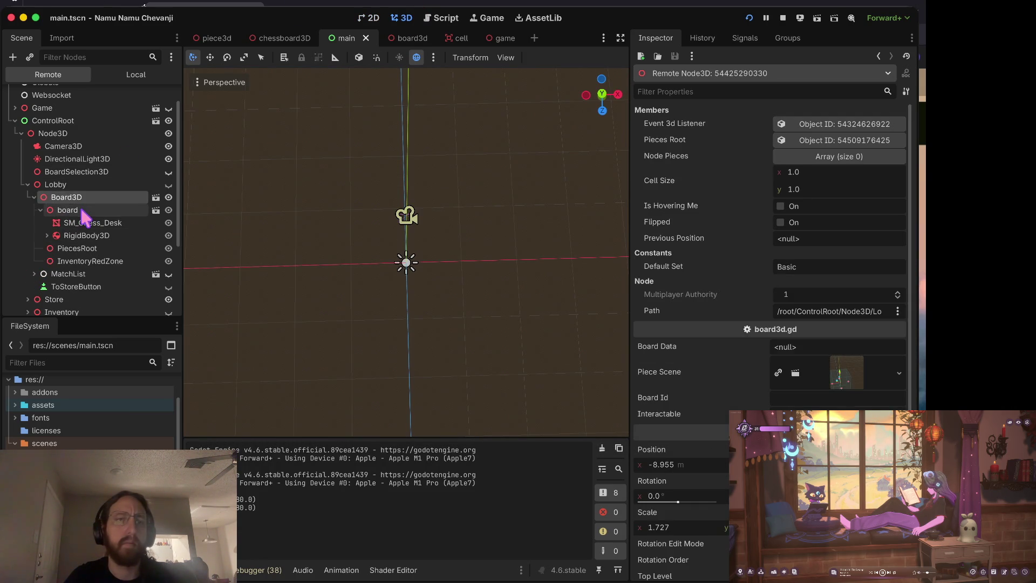
{"action": "left_click", "coordinate": [76, 208]}
{"action": "left_click", "coordinate": [40, 209]}
{"action": "scroll", "coordinate": [406, 252], "scroll_direction": "left", "scroll_amount": 5}
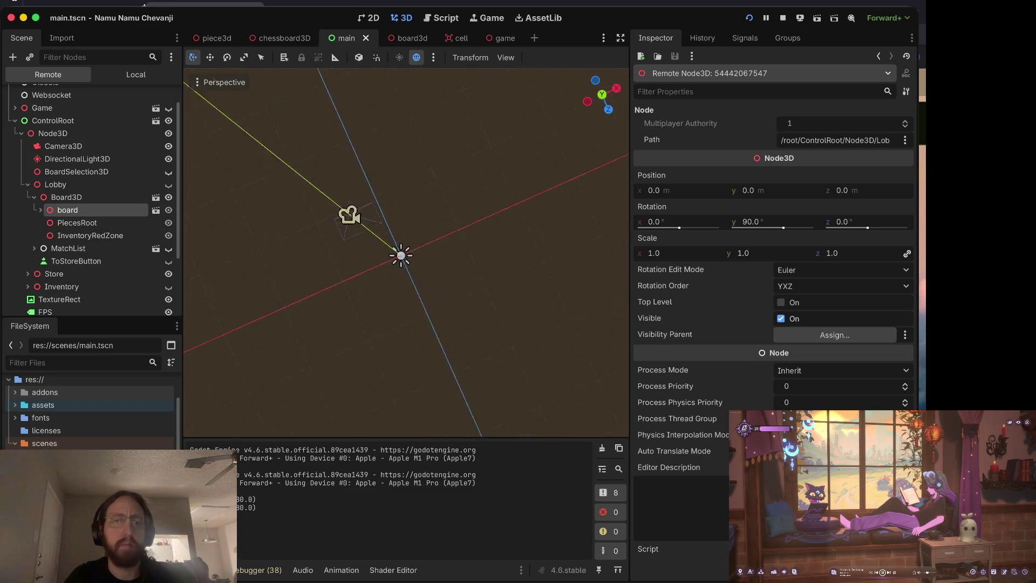
{"action": "scroll", "coordinate": [406, 252], "scroll_direction": "left", "scroll_amount": 10}
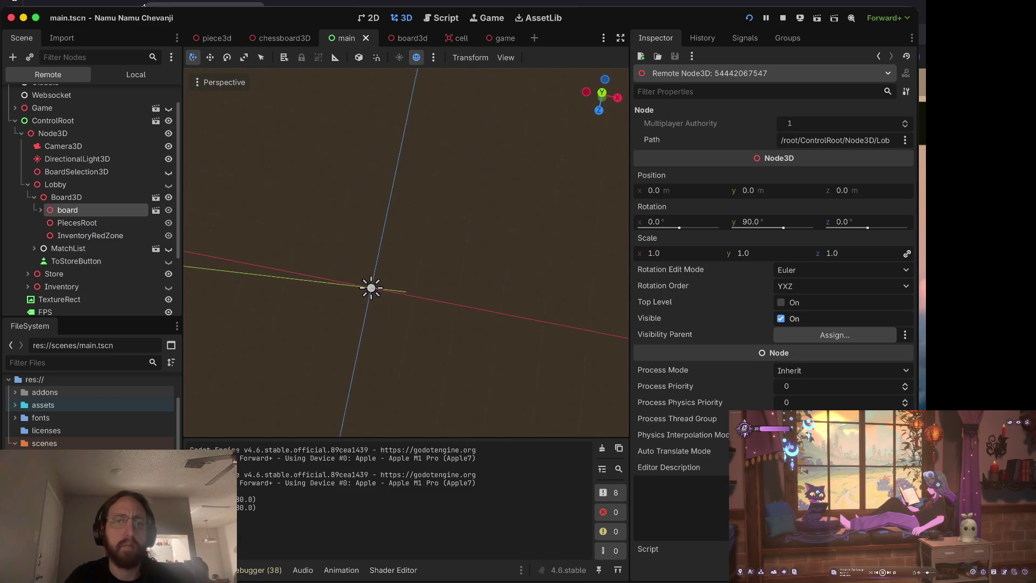
{"action": "scroll", "coordinate": [394, 289], "scroll_direction": "up", "scroll_amount": 3}
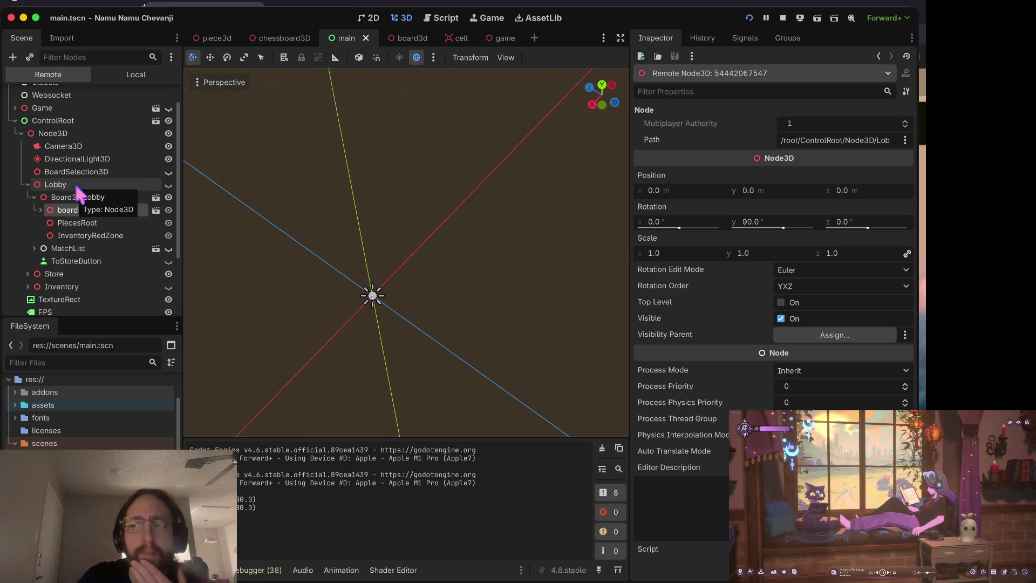
- Inspect InventoryRedZone and PiecesRoot, check the game window, then stop the debug run
{"action": "left_click", "coordinate": [112, 232]}
{"action": "left_click", "coordinate": [112, 224]}
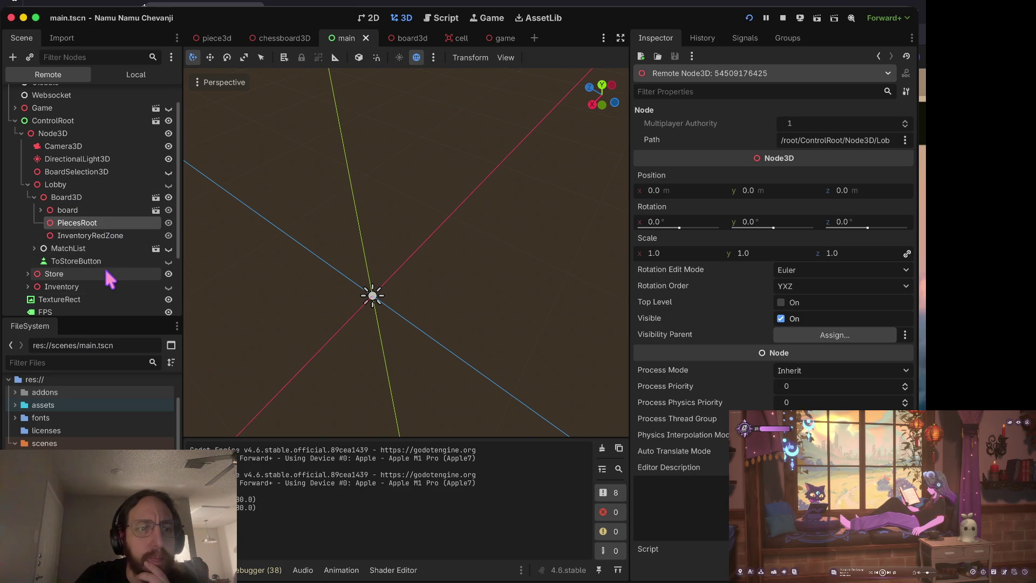
{"action": "scroll", "coordinate": [106, 273], "scroll_direction": "down", "scroll_amount": 3}
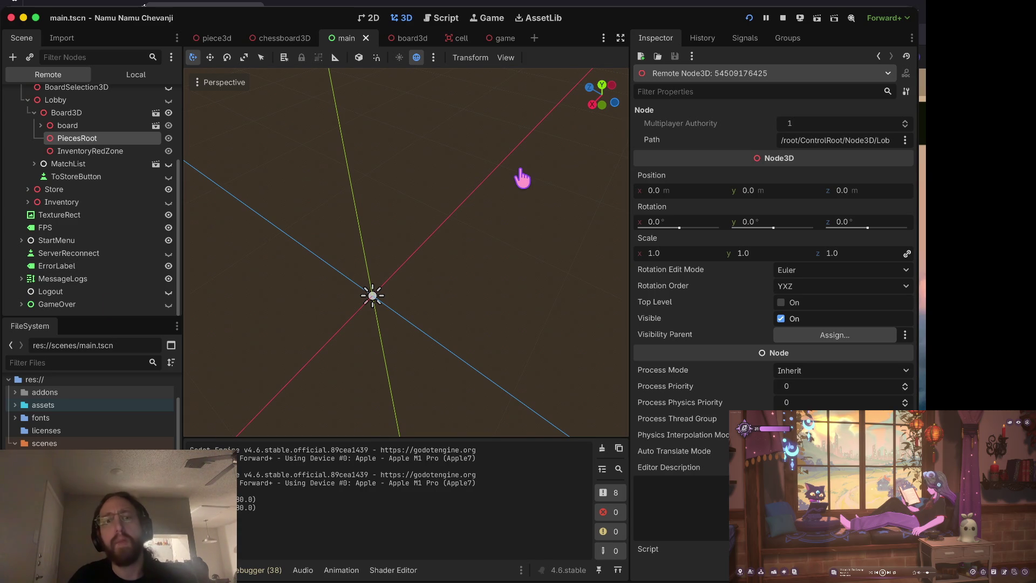
{"action": "left_click", "coordinate": [747, 21]}
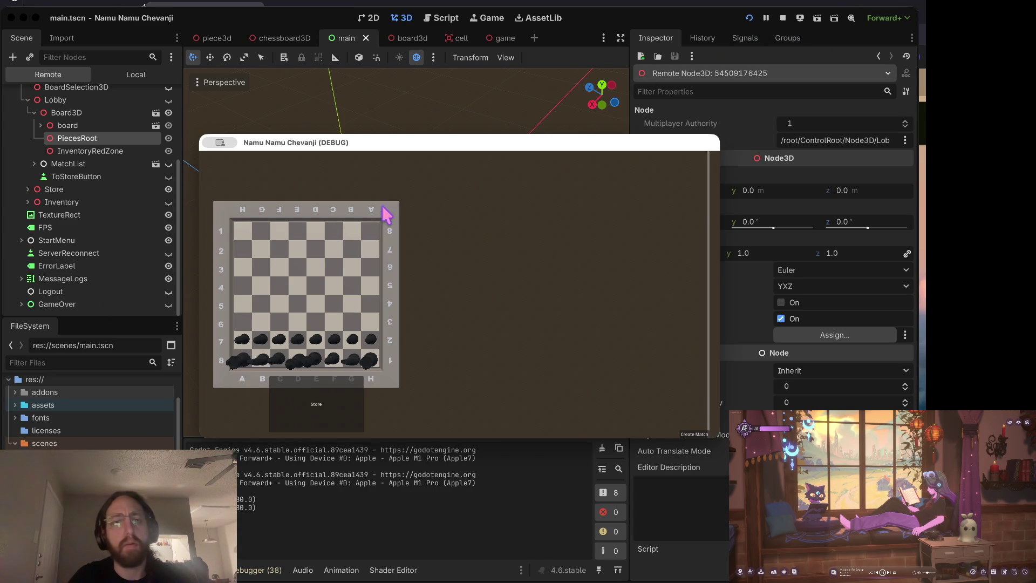
{"action": "left_click", "coordinate": [236, 82]}
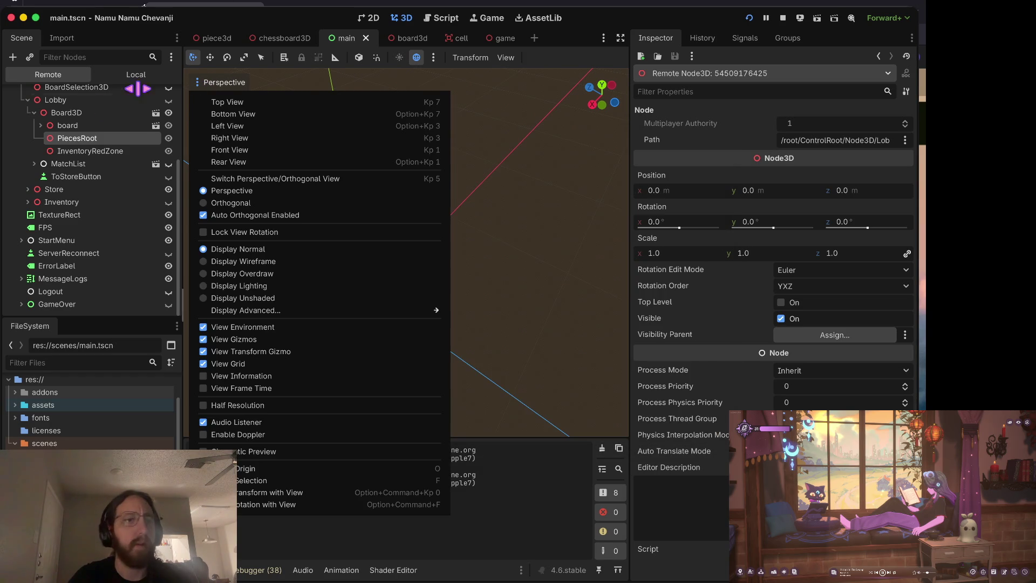
{"action": "left_click", "coordinate": [521, 167]}
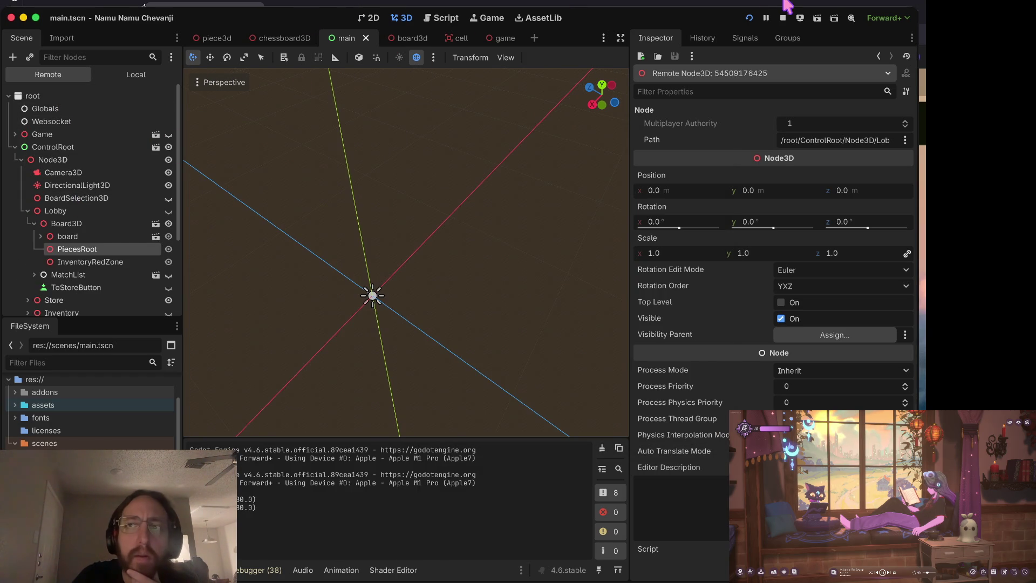
{"action": "left_click", "coordinate": [781, 17]}
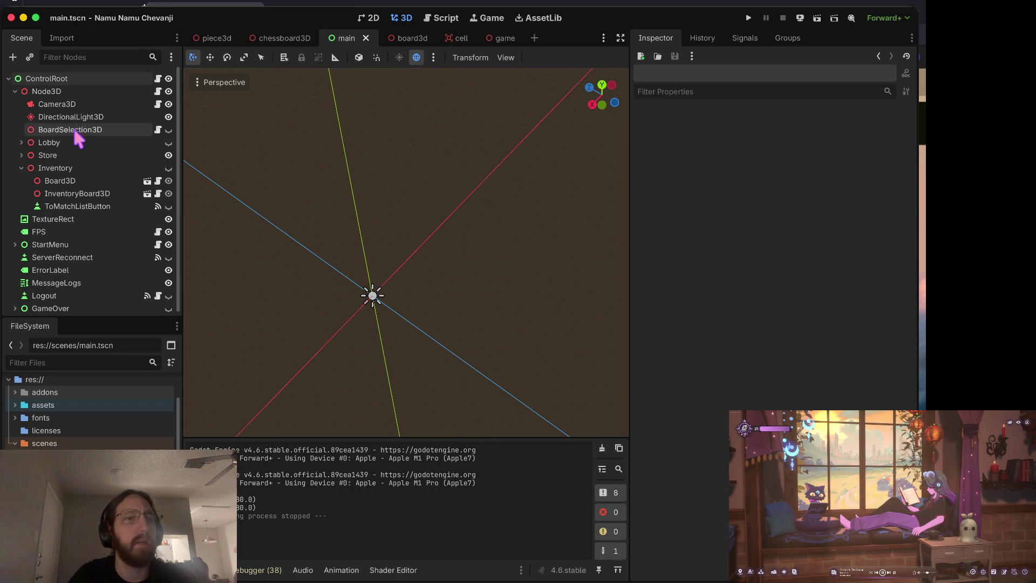
- In cell.gd, add print('on mouse entered') and print('on mouse exited') to the hover handlers
{"action": "left_click", "coordinate": [441, 19]}
{"action": "left_click", "coordinate": [500, 228]}
{"action": "key", "text": "Return"}
{"action": "type", "text": "p"}
{"action": "type", "text": "('"}
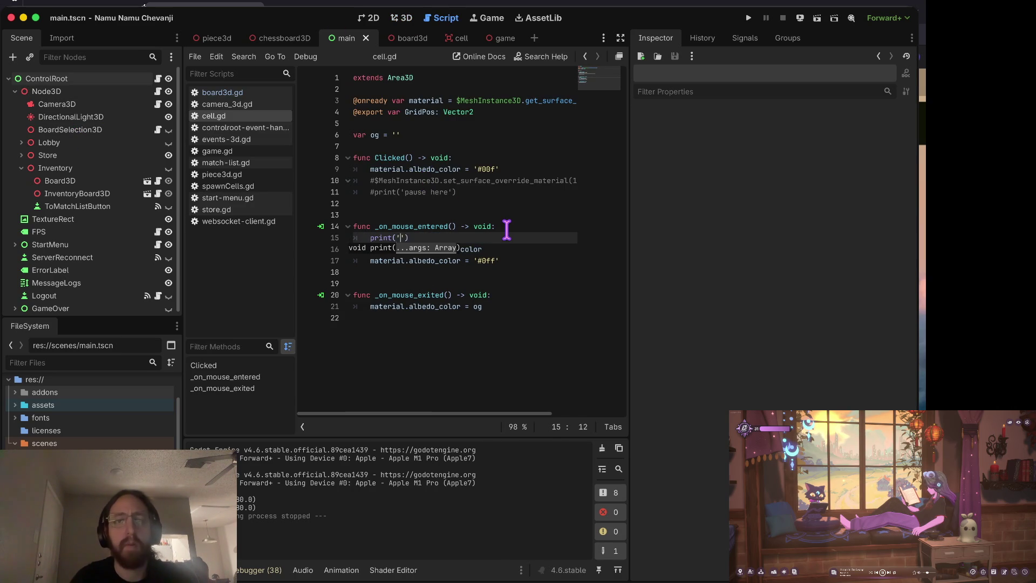
{"action": "type", "text": "d"}
{"action": "key", "text": "Down"}
{"action": "key", "text": "Home"}
{"action": "key", "text": "Down"}
{"action": "key", "text": "Down"}
{"action": "key", "text": "Down"}
{"action": "type", "text": "print('on mouse entered')"}
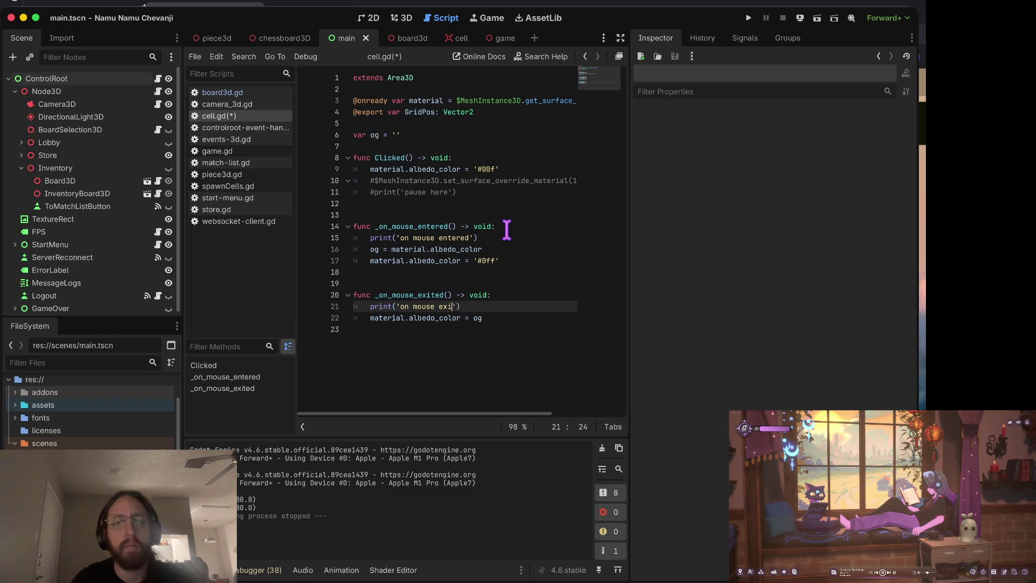
{"action": "type", "text": "ted"}
- Save cell.gd and relaunch the game
{"action": "key", "text": "ctrl+s"}
{"action": "key", "text": "Home"}
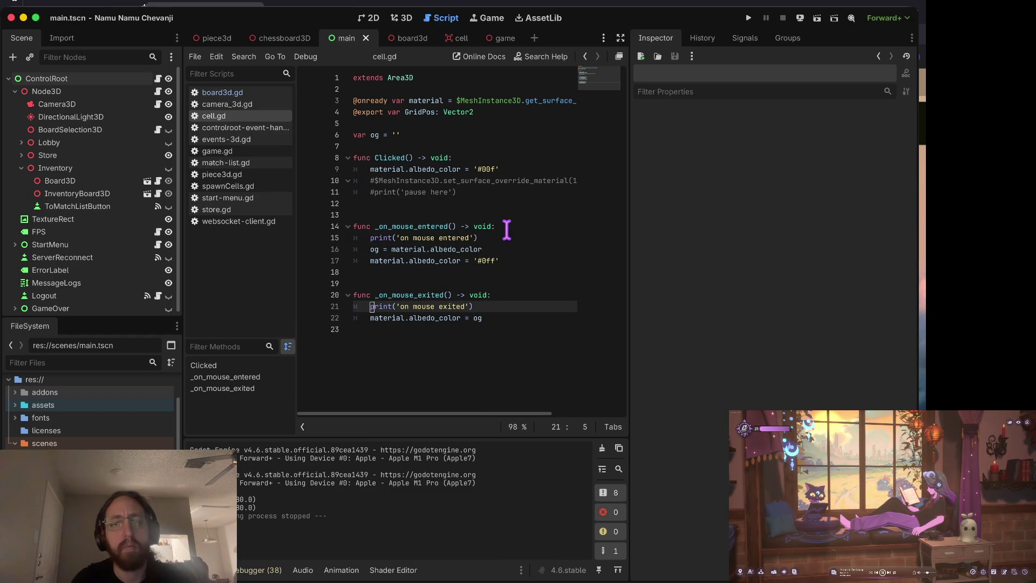
{"action": "key", "text": "ctrl+b"}
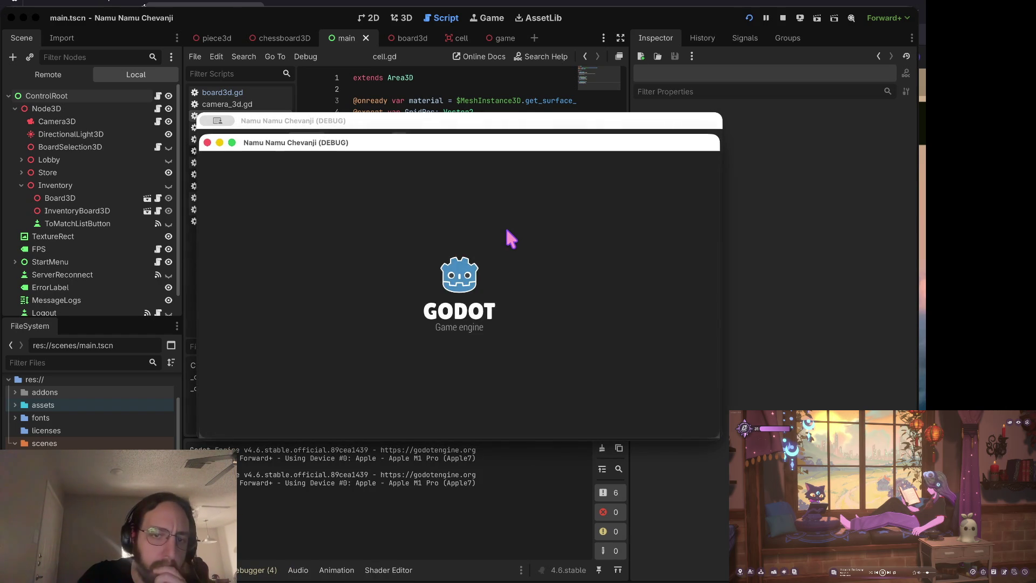
- Log into the running game to view the three chessboards, then stop the run
{"action": "left_click", "coordinate": [474, 384]}
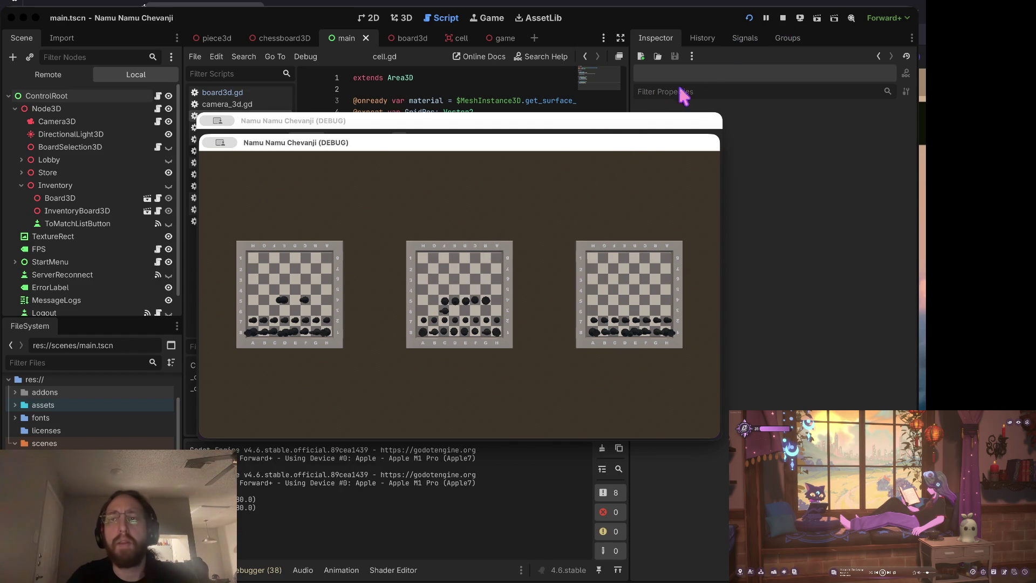
{"action": "left_click", "coordinate": [790, 18]}
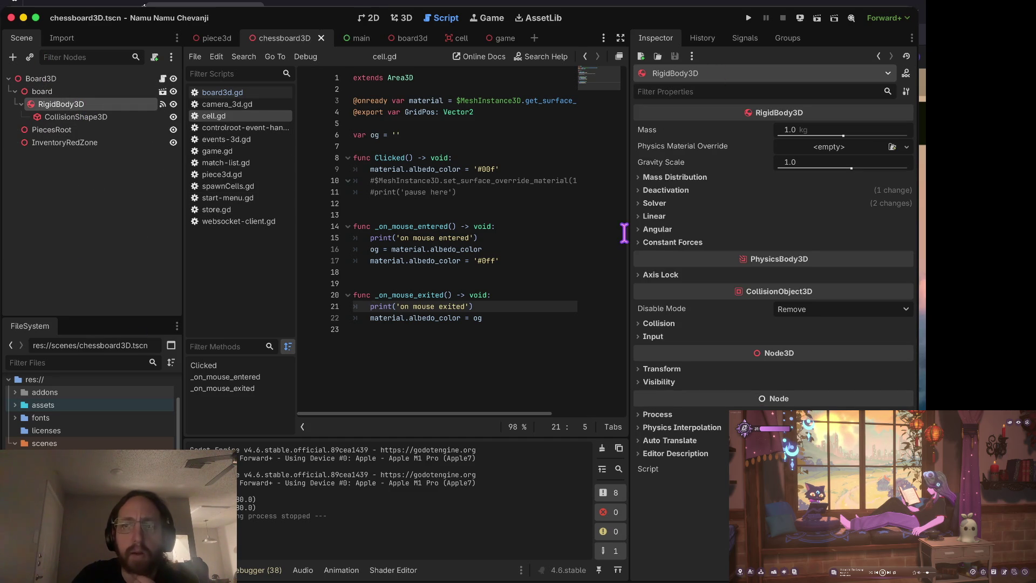
- Select PiecesRoot, frame it in 3D, and raise it to y 0.413 above the board
{"action": "double_click", "coordinate": [42, 130]}
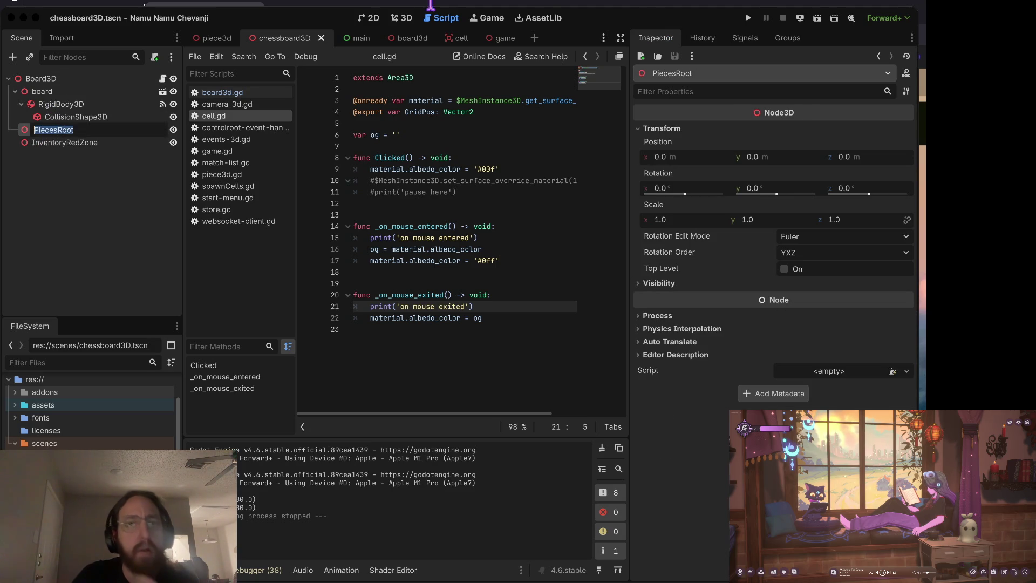
{"action": "left_click", "coordinate": [403, 18]}
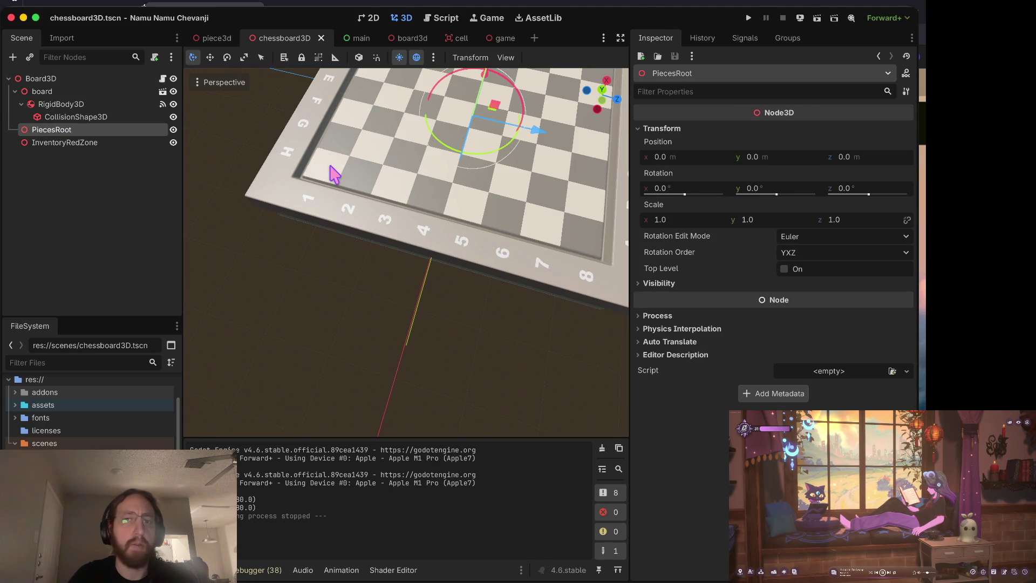
{"action": "key", "text": "f"}
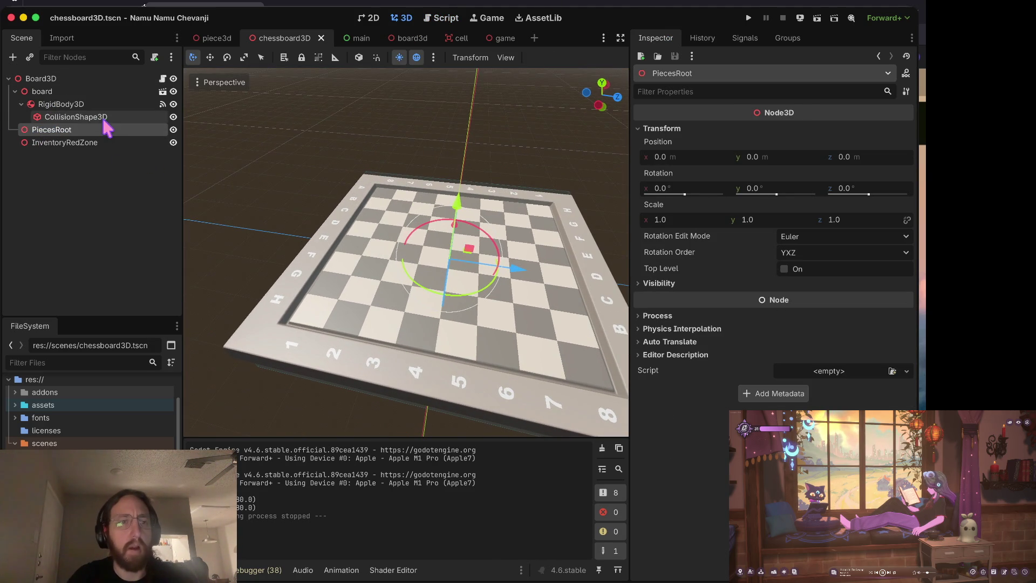
{"action": "left_click", "coordinate": [21, 104]}
{"action": "left_click_drag", "start_coordinate": [460, 209], "coordinate": [466, 190]}
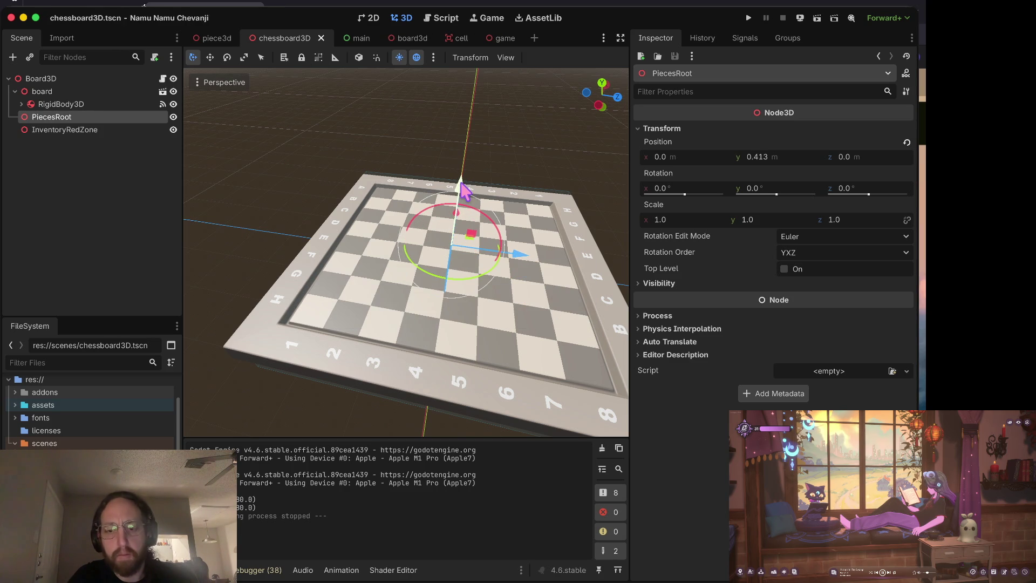
- Run the game to confirm hovered pieces turn yellow, then stop it and switch to Neovim
{"action": "key", "text": "super+b"}
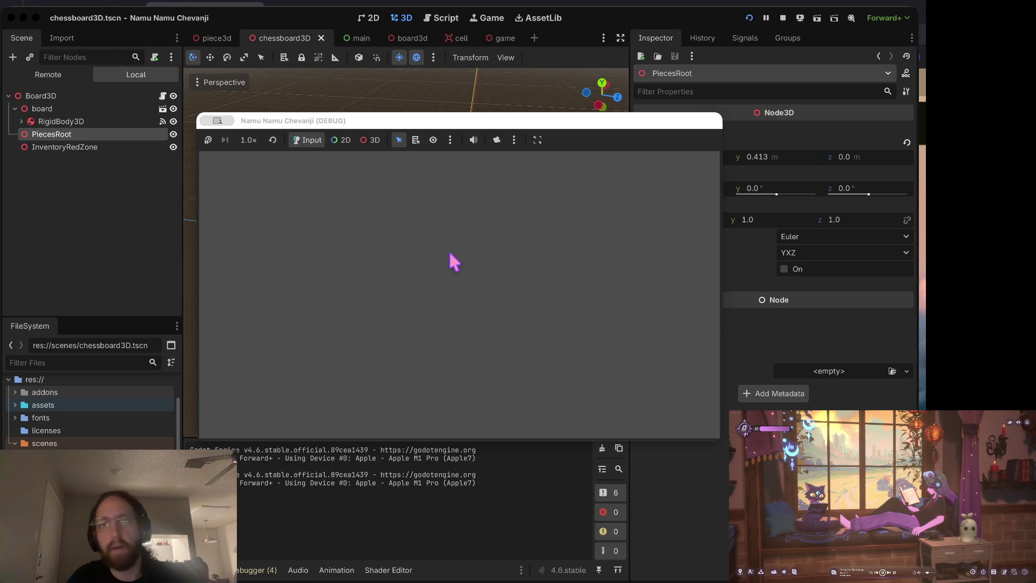
{"action": "left_click", "coordinate": [444, 390]}
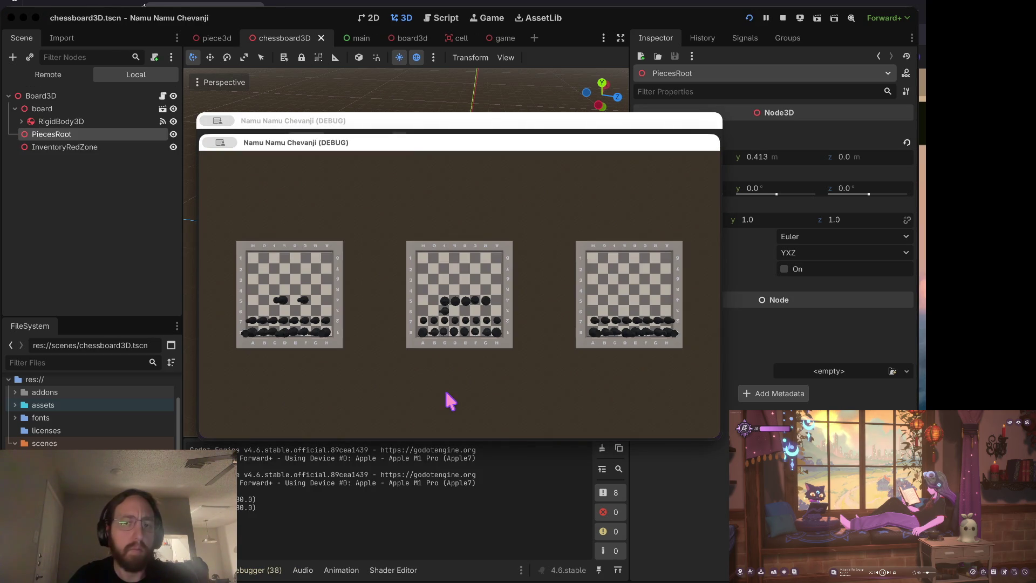
{"action": "left_click", "coordinate": [326, 315]}
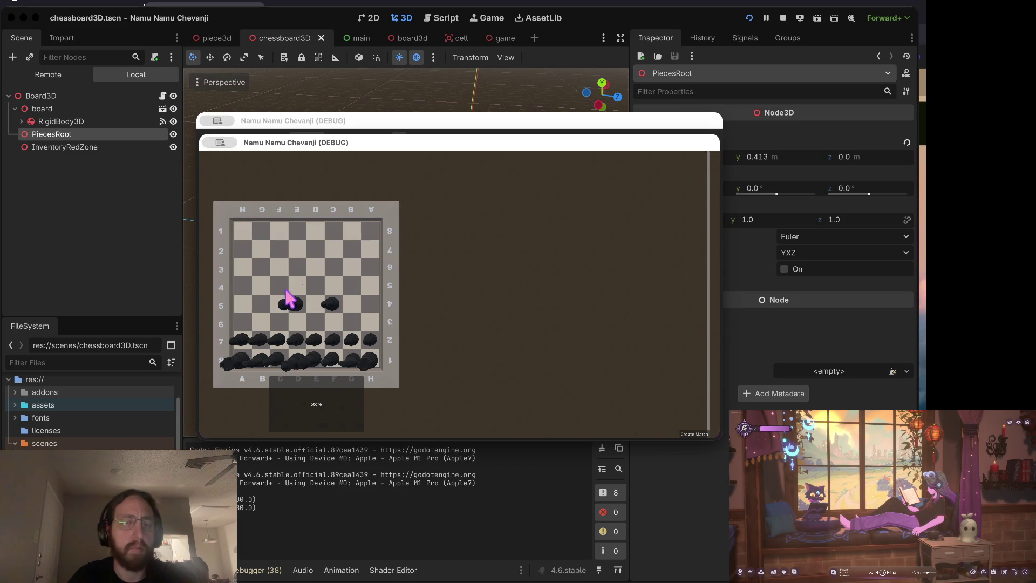
{"action": "left_click", "coordinate": [300, 309]}
{"action": "left_click", "coordinate": [332, 305]}
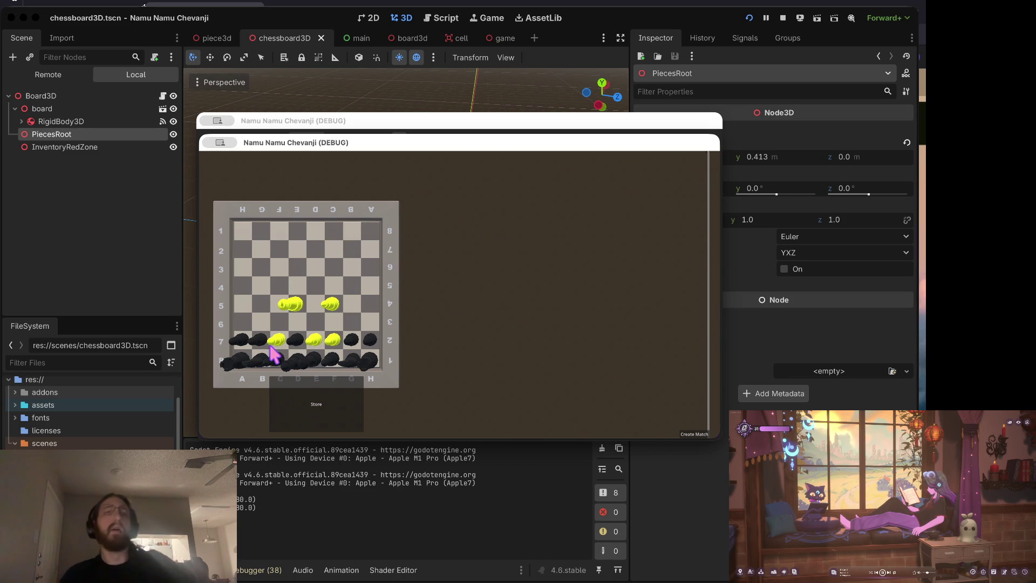
{"action": "key", "text": "super+period"}
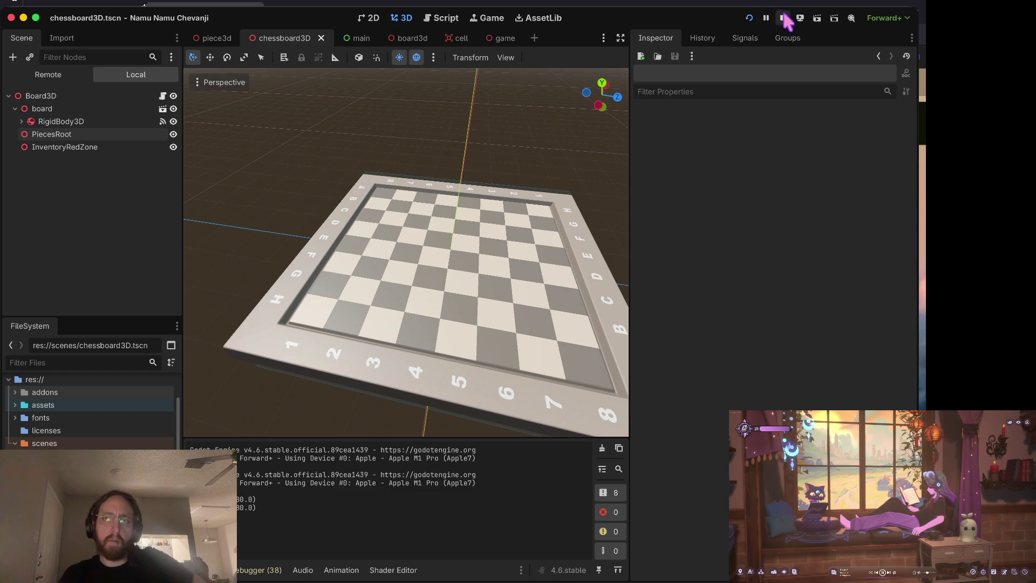
{"action": "left_click", "coordinate": [783, 18]}
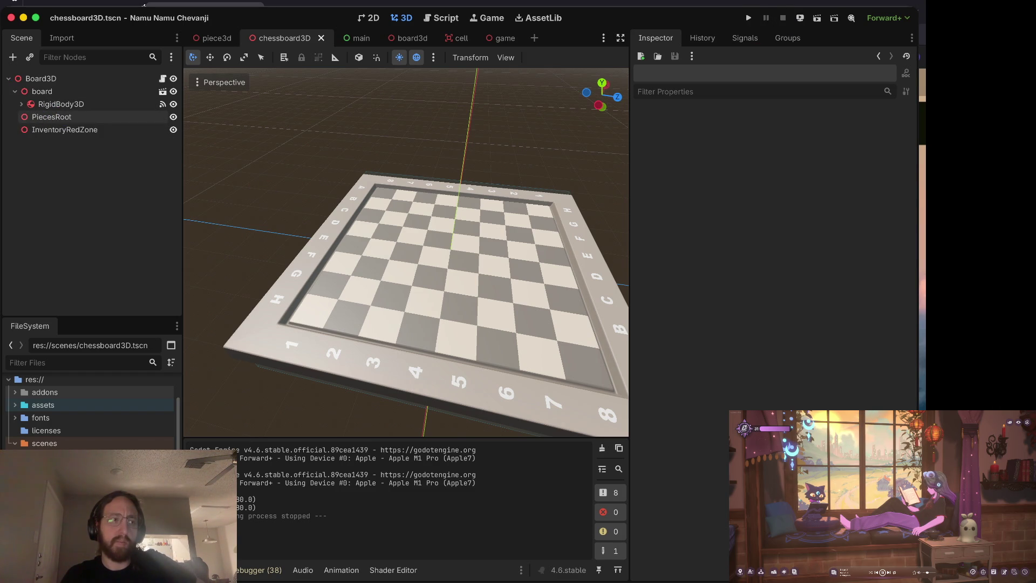
{"action": "key", "text": "ctrl+Right"}
{"action": "left_click", "coordinate": [387, 169]}
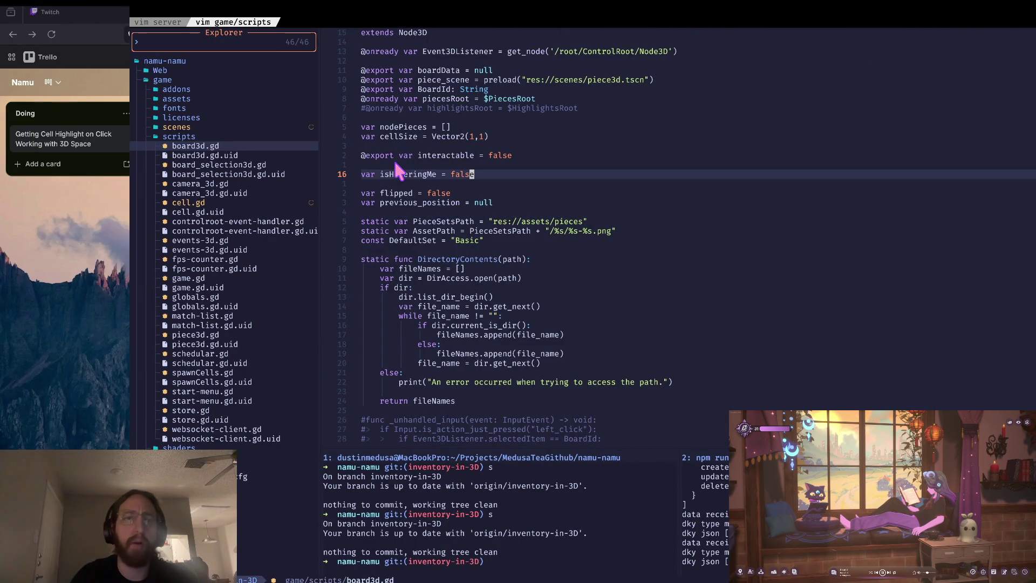
- Browse Neovim's file explorer through chop-chop/scripts and open grow_branches.gd
{"action": "key", "text": "BackSpace"}
{"action": "key", "text": "j"}
{"action": "key", "text": "j"}
{"action": "key", "text": "j"}
{"action": "key", "text": "l"}
{"action": "key", "text": "j"}
{"action": "key", "text": "j"}
{"action": "key", "text": "j"}
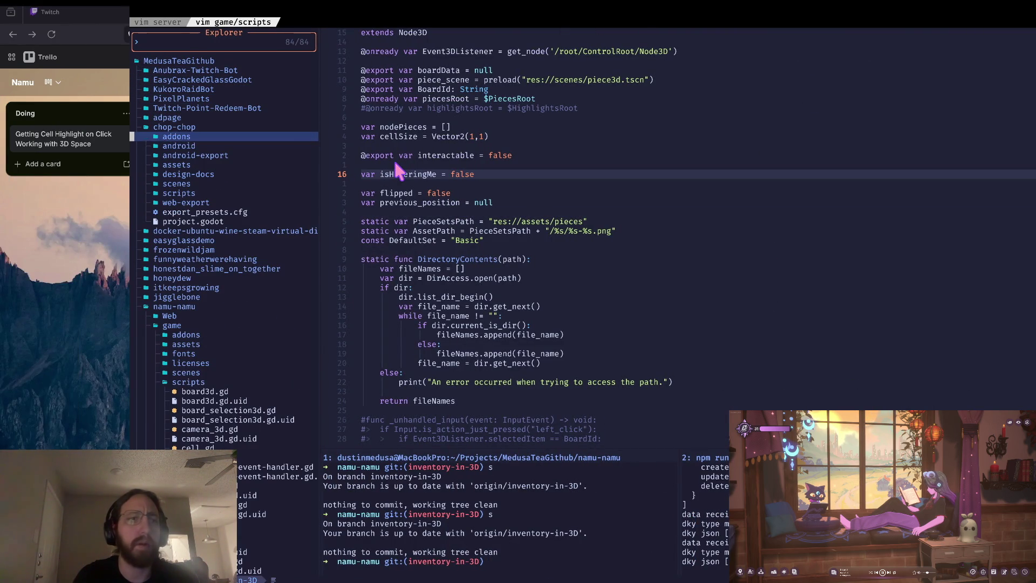
{"action": "key", "text": "j"}
{"action": "key", "text": "j"}
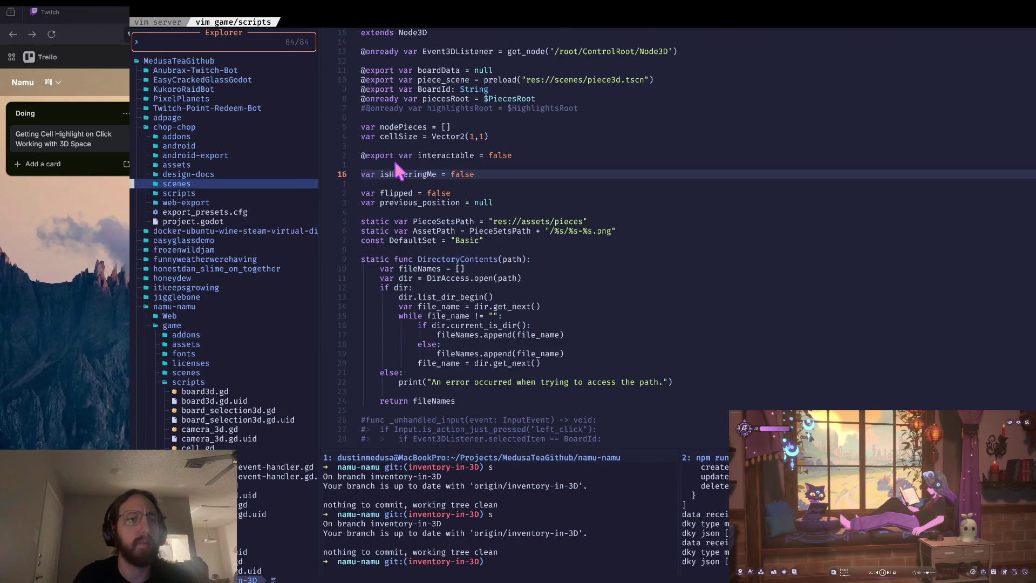
{"action": "key", "text": "l"}
{"action": "key", "text": "j"}
{"action": "key", "text": "j"}
{"action": "key", "text": "j"}
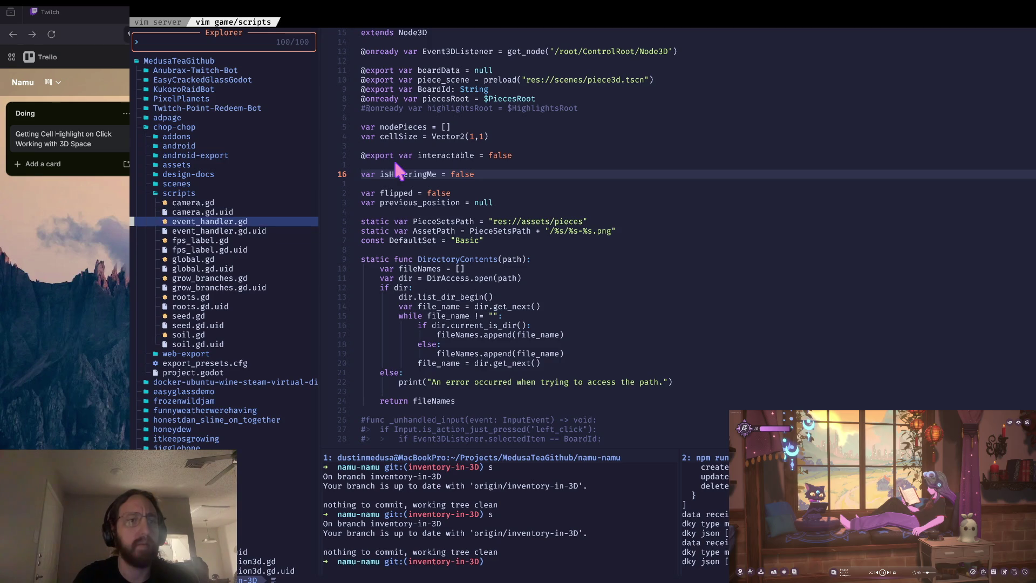
{"action": "key", "text": "j"}
{"action": "key", "text": "j"}
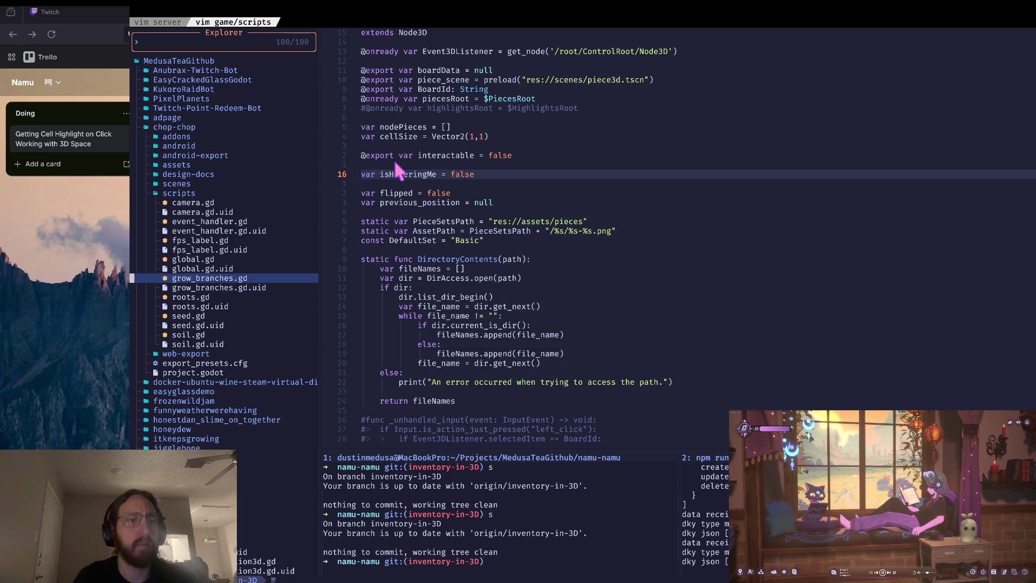
{"action": "key", "text": "l"}
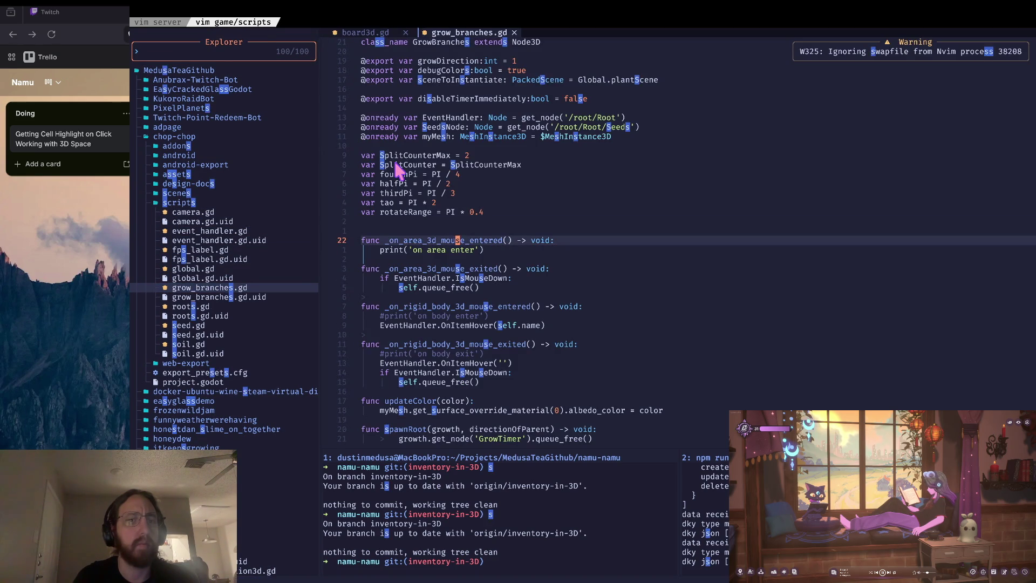
- Review the area and rigid-body mouse entered/exited handlers, then select Board3D back in Godot
{"action": "key", "text": "j"}
{"action": "key", "text": "w"}
{"action": "key", "text": "w"}
{"action": "key", "text": "w"}
{"action": "key", "text": "j"}
{"action": "key", "text": "j"}
{"action": "key", "text": "j"}
{"action": "key", "text": "k"}
{"action": "key", "text": "k"}
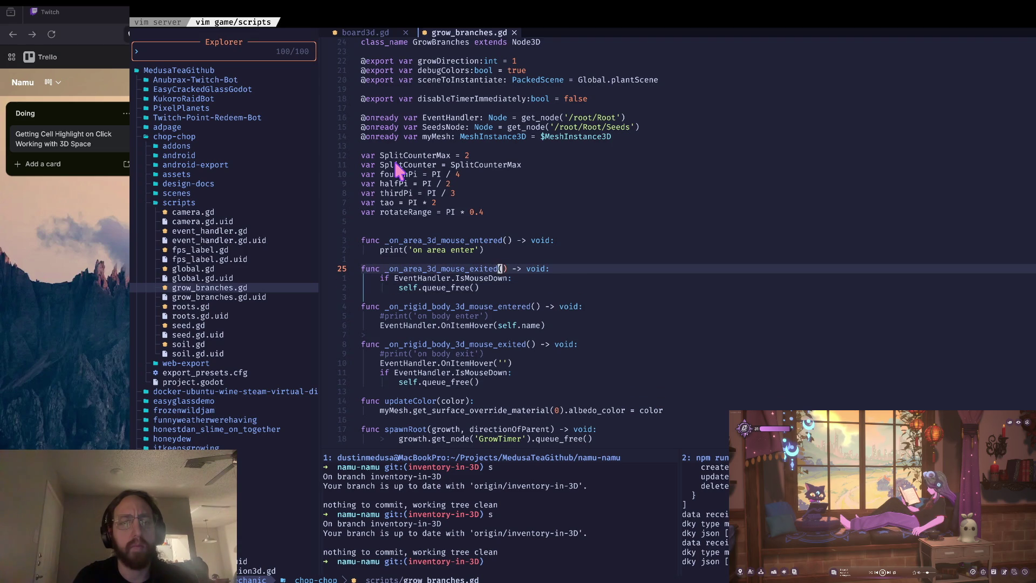
{"action": "key", "text": "w"}
{"action": "key", "text": "j"}
{"action": "key", "text": "j"}
{"action": "key", "text": "k"}
{"action": "key", "text": "w"}
{"action": "key", "text": "k"}
{"action": "key", "text": "j"}
{"action": "key", "text": "j"}
{"action": "key", "text": "j"}
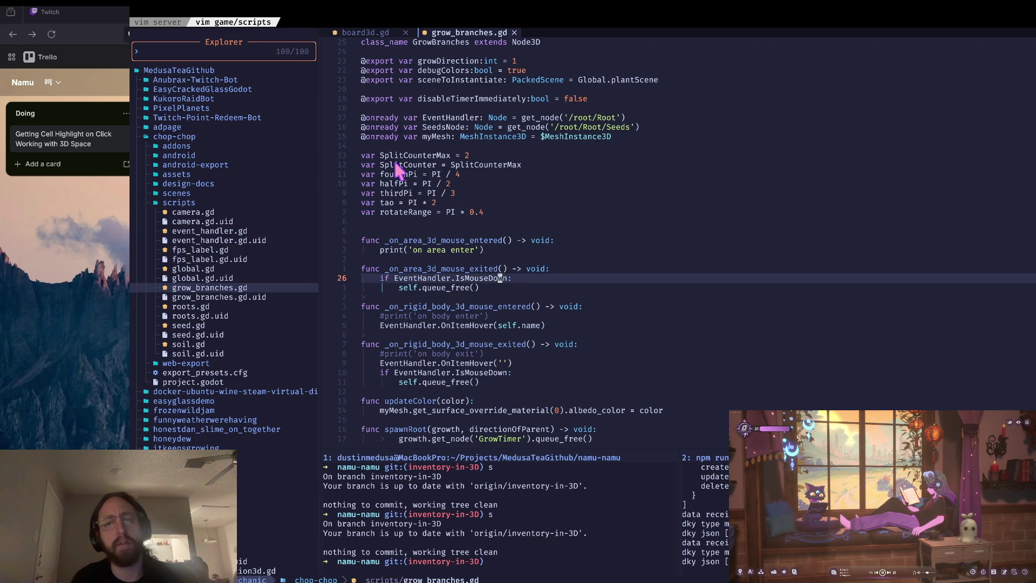
{"action": "key", "text": "k"}
{"action": "key", "text": "k"}
{"action": "key", "text": "k"}
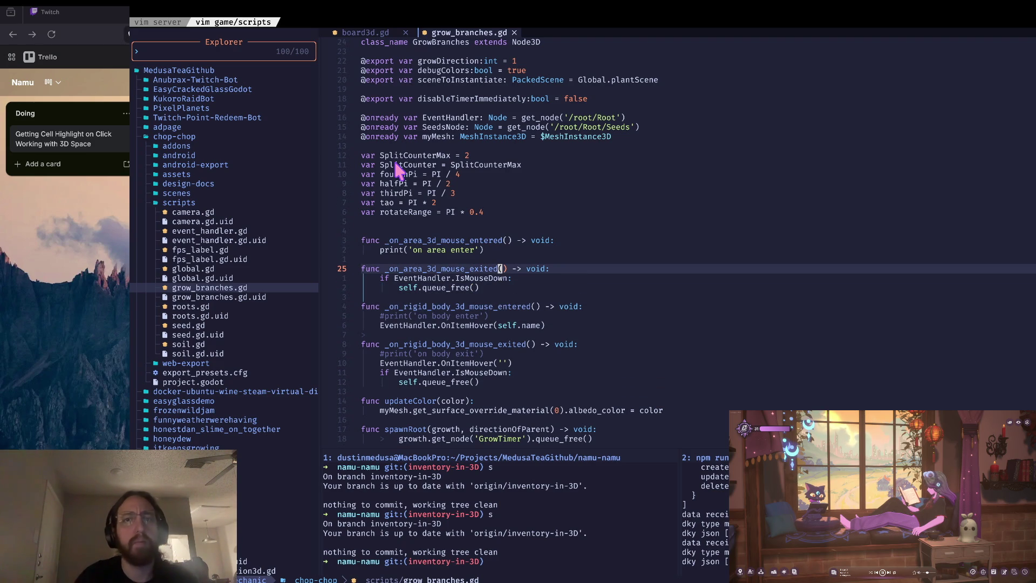
{"action": "key", "text": "super+Tab"}
{"action": "left_click", "coordinate": [55, 79]}
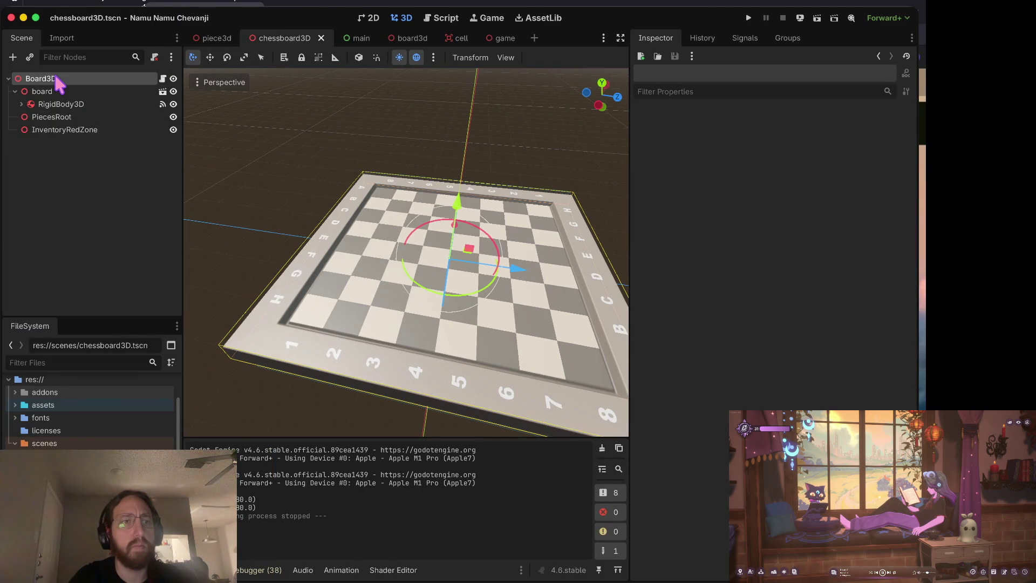
- Change the RigidBody3D node's type to Area3D, rename it Area3D, and select its CollisionShape3D
{"action": "right_click", "coordinate": [62, 103]}
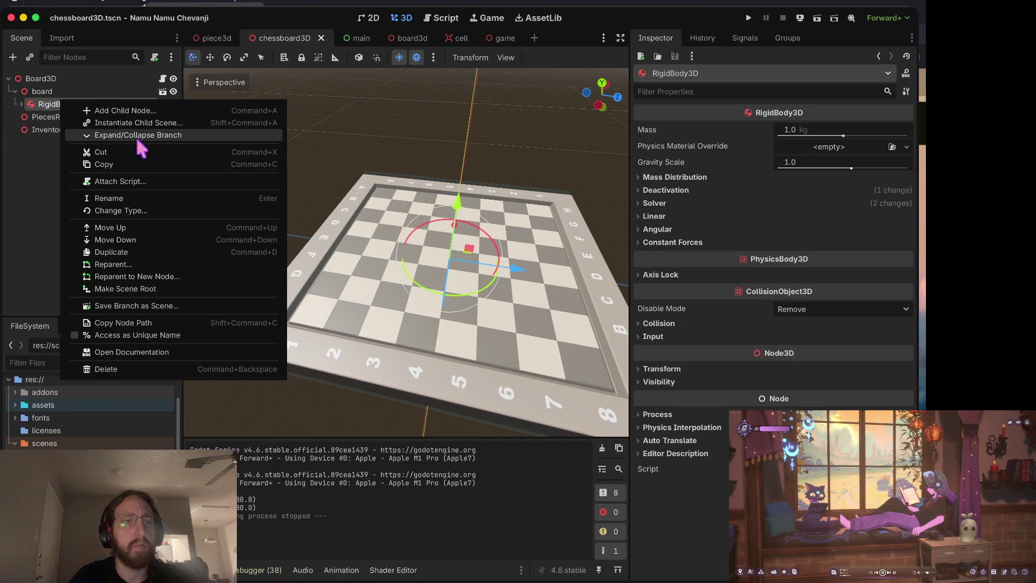
{"action": "left_click", "coordinate": [135, 215]}
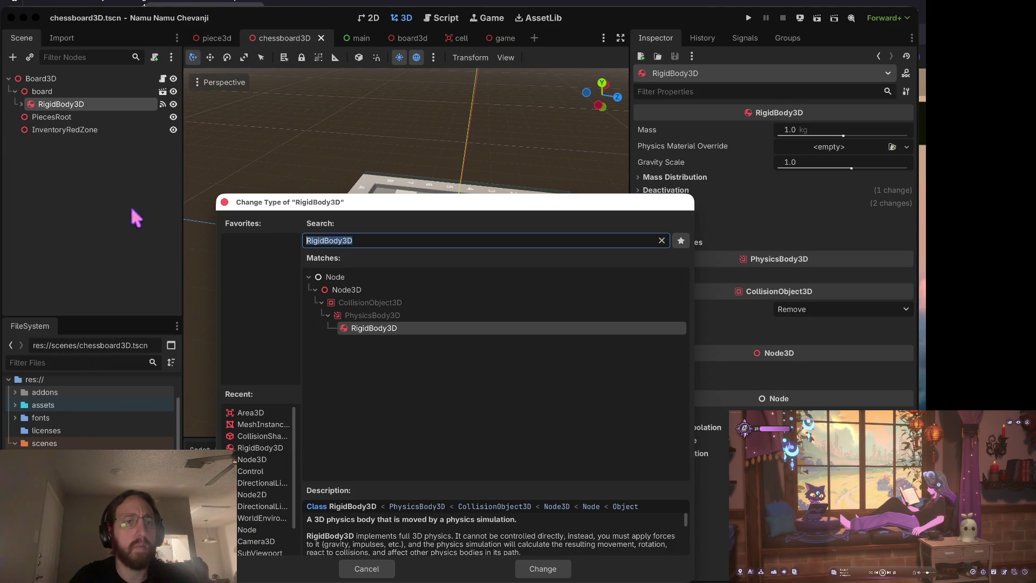
{"action": "type", "text": "area3d"}
{"action": "key", "text": "Return"}
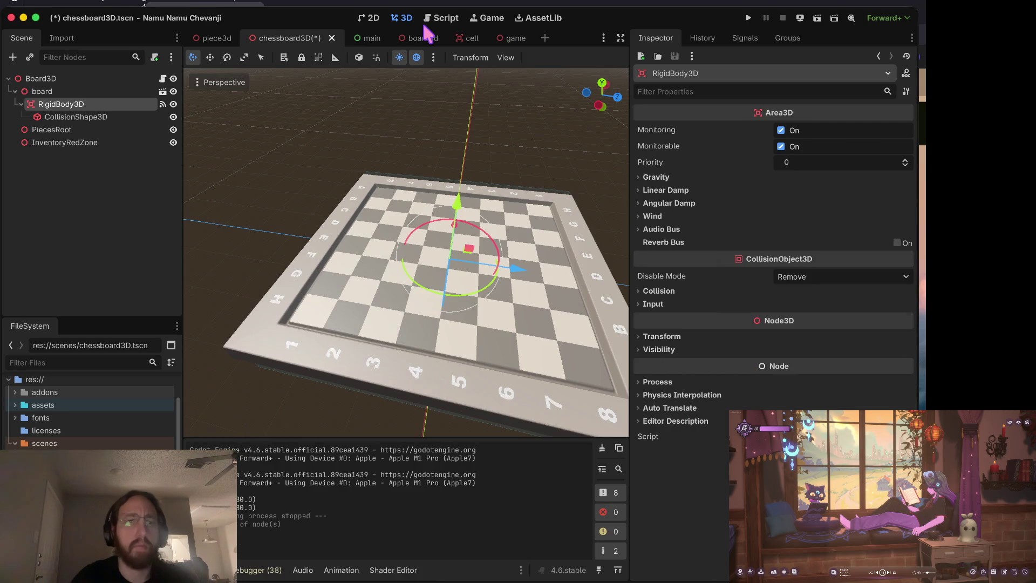
{"action": "double_click", "coordinate": [89, 103]}
{"action": "type", "text": "Ar"}
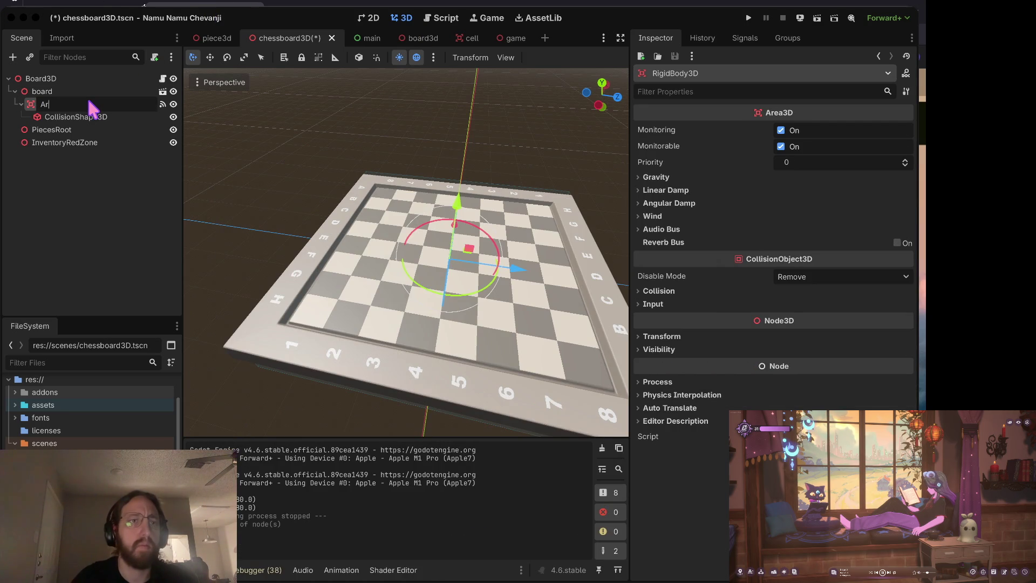
{"action": "type", "text": "ea3D"}
{"action": "key", "text": "Return"}
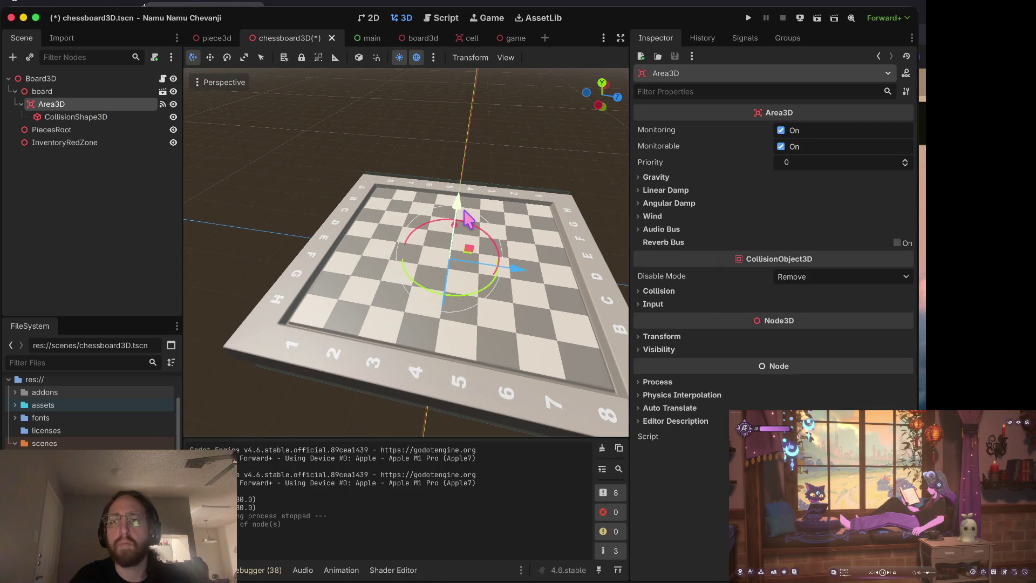
{"action": "left_click", "coordinate": [76, 116]}
- Check Area3D's mouse signal connections, save chessboard3D.tscn, then run, log in, and stop the game
{"action": "left_click", "coordinate": [70, 105]}
{"action": "scroll", "coordinate": [408, 181], "scroll_direction": "right", "scroll_amount": 10}
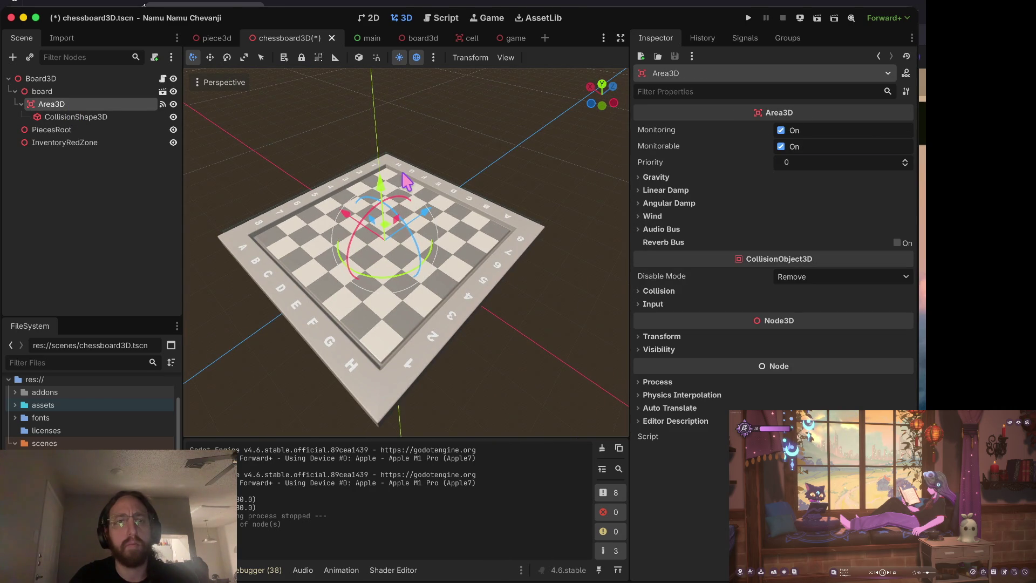
{"action": "left_click", "coordinate": [744, 38]}
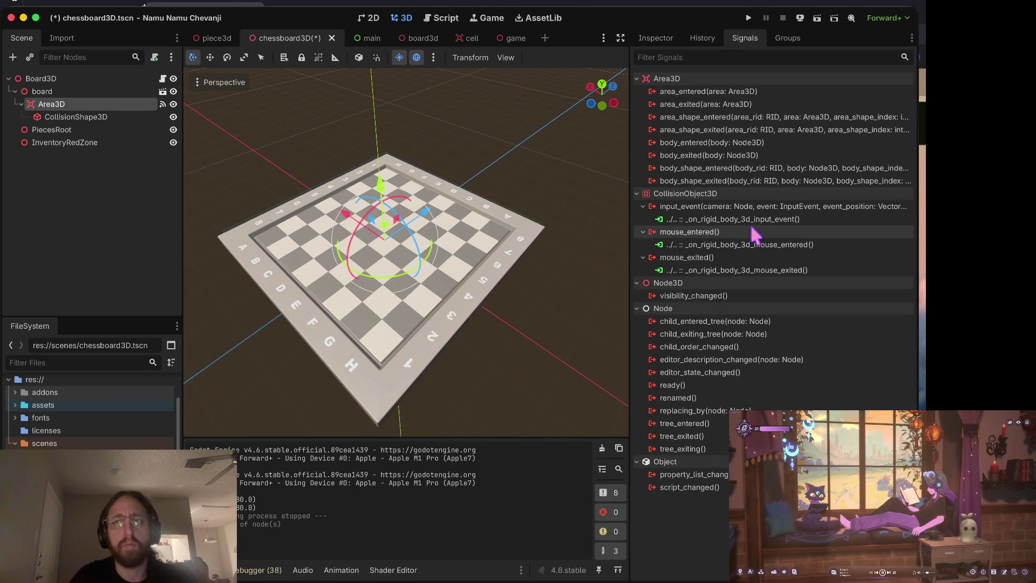
{"action": "key", "text": "super+s"}
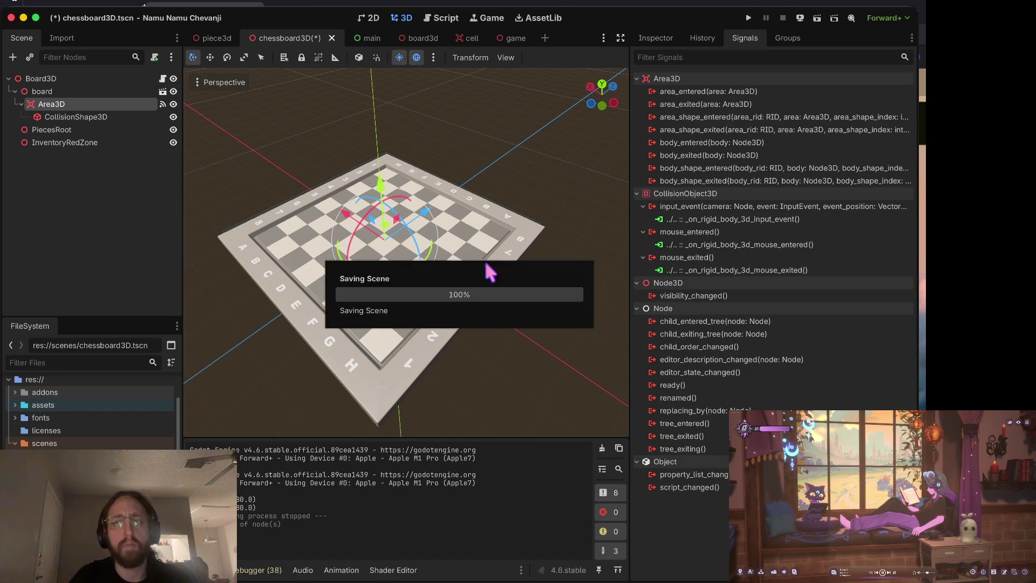
{"action": "key", "text": "super+b"}
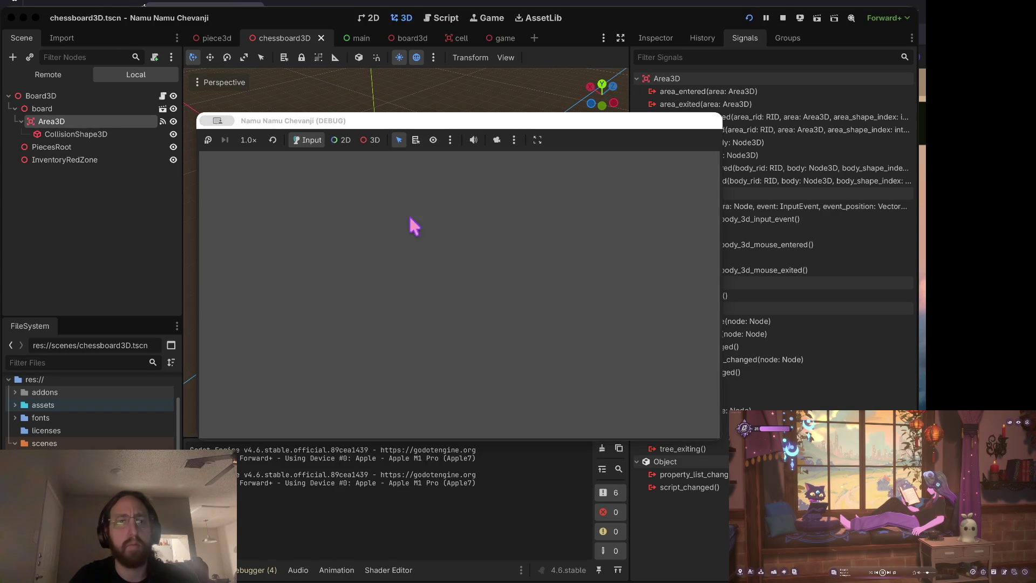
{"action": "left_click", "coordinate": [430, 384]}
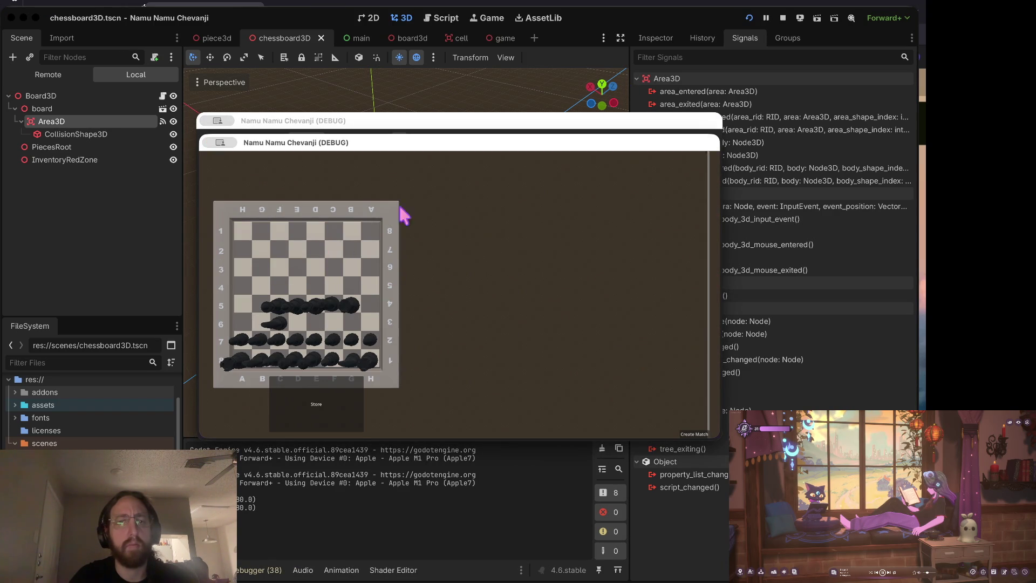
{"action": "key", "text": "super+period"}
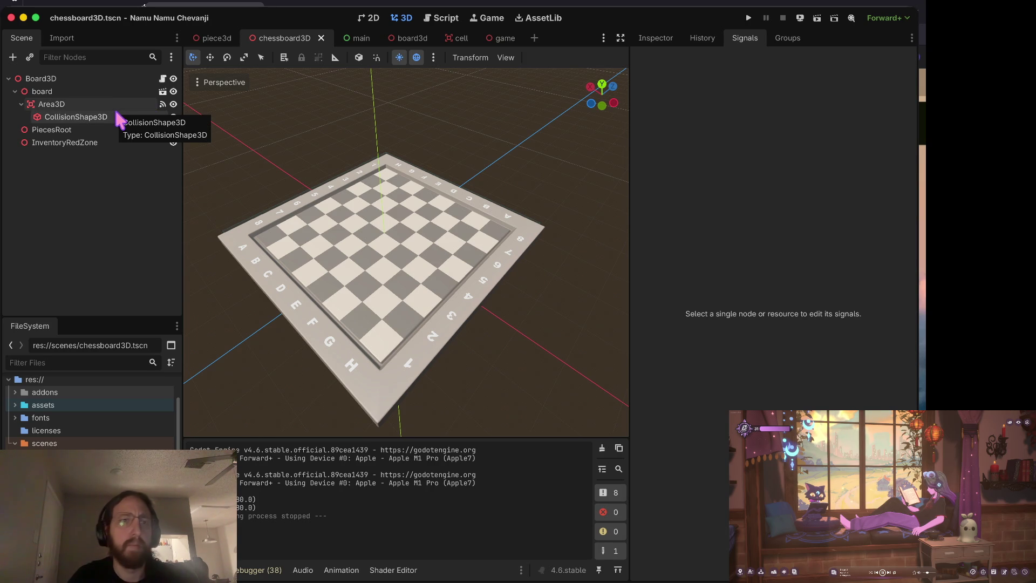
- Uncheck Monitoring on the board's Area3D in the Inspector
{"action": "left_click", "coordinate": [119, 103]}
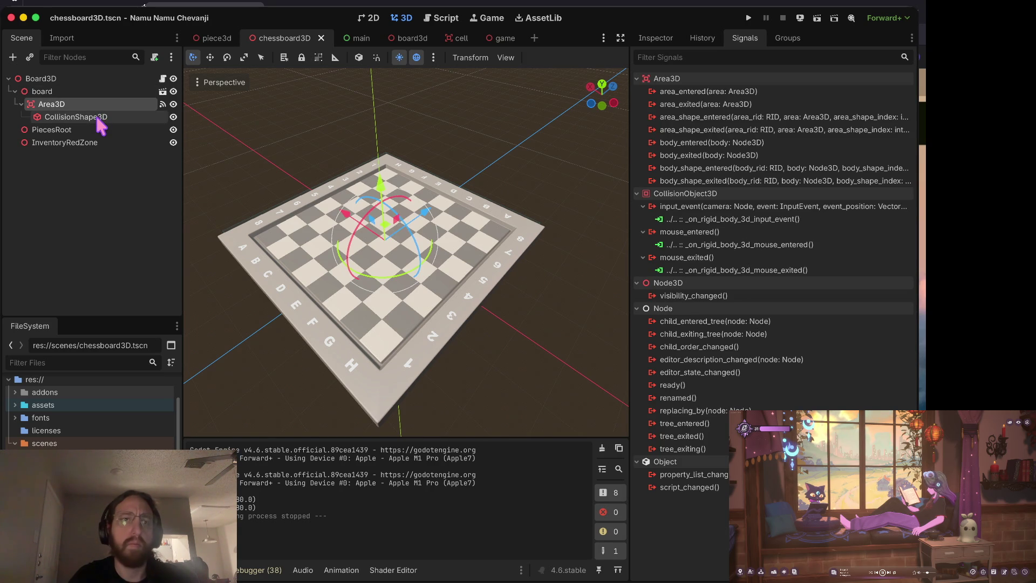
{"action": "left_click", "coordinate": [98, 119]}
{"action": "left_click", "coordinate": [97, 106]}
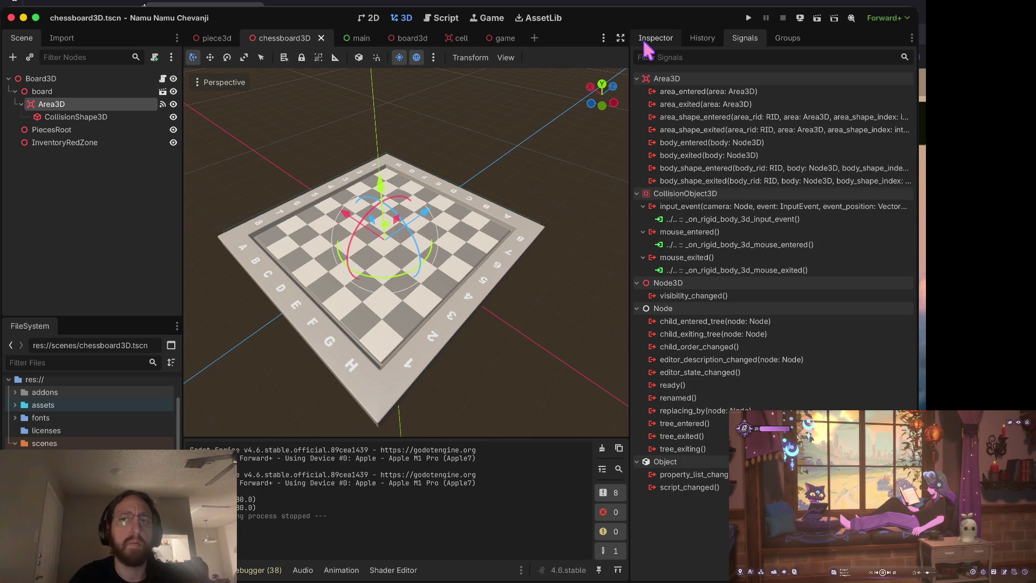
{"action": "left_click", "coordinate": [655, 37]}
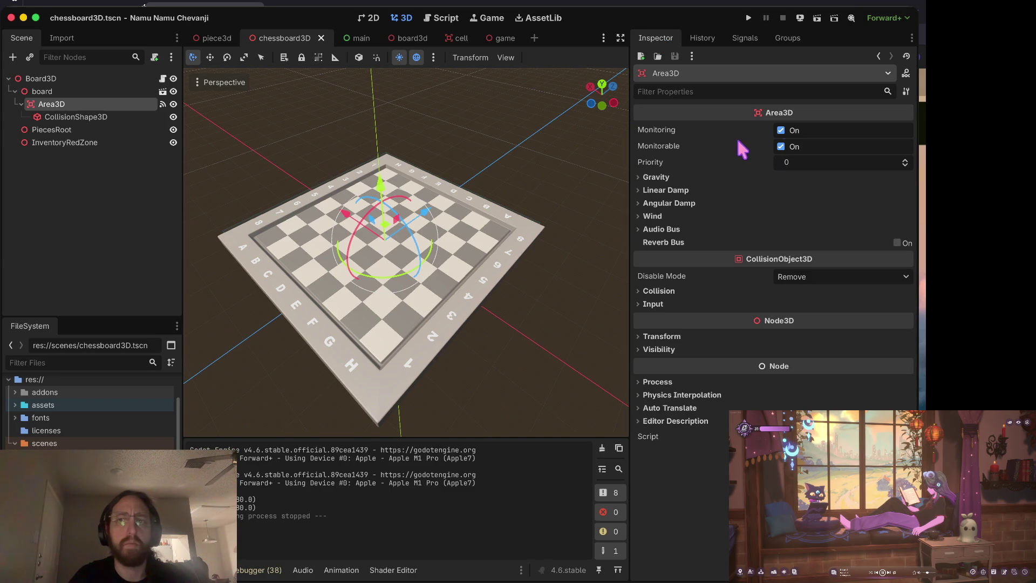
{"action": "left_click", "coordinate": [782, 131]}
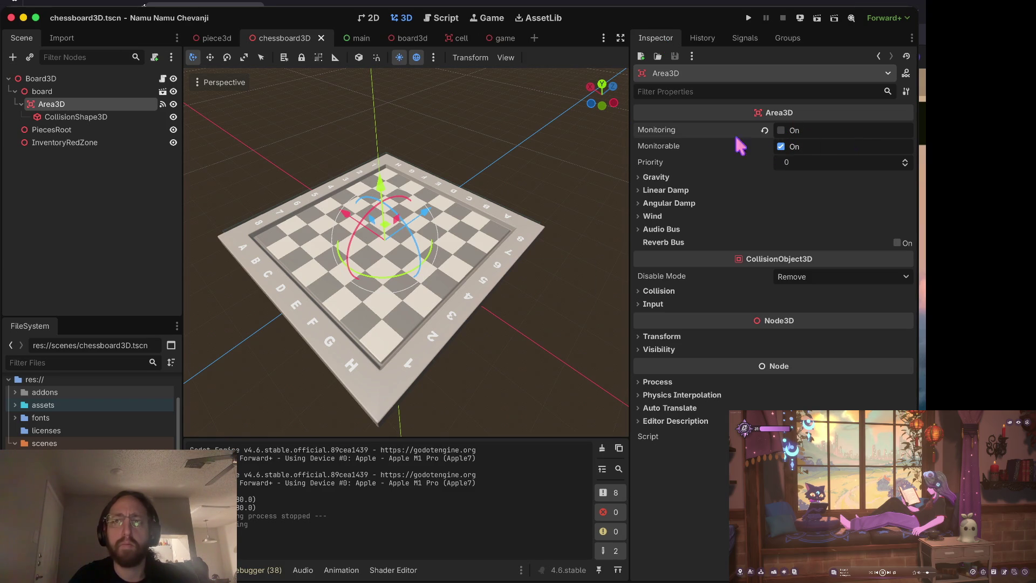
- Run the game with Monitoring off, then stop it and switch Monitoring back on
{"action": "key", "text": "super+b"}
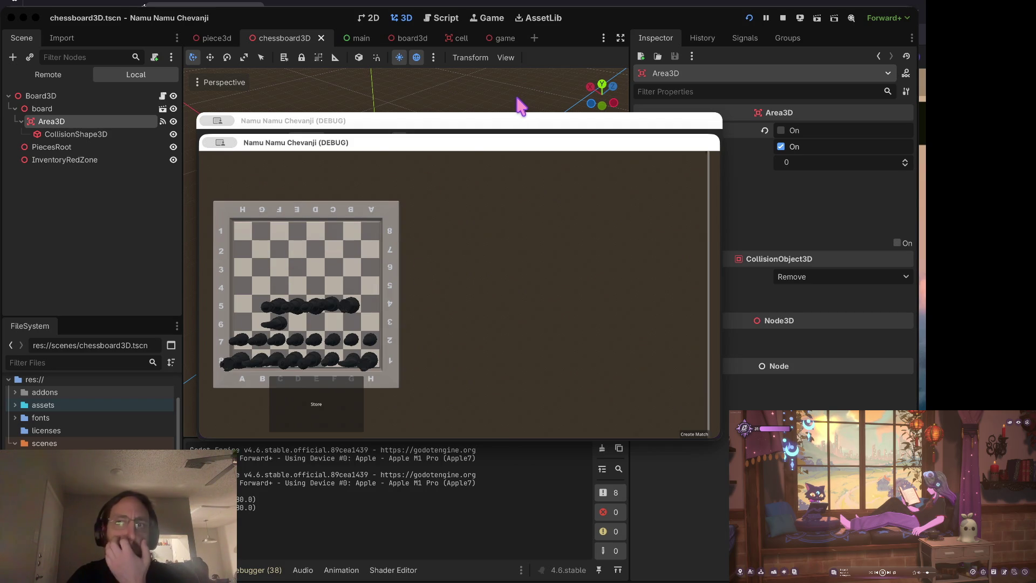
{"action": "key", "text": "super+q"}
{"action": "scroll", "coordinate": [92, 423], "scroll_direction": "down", "scroll_amount": 5}
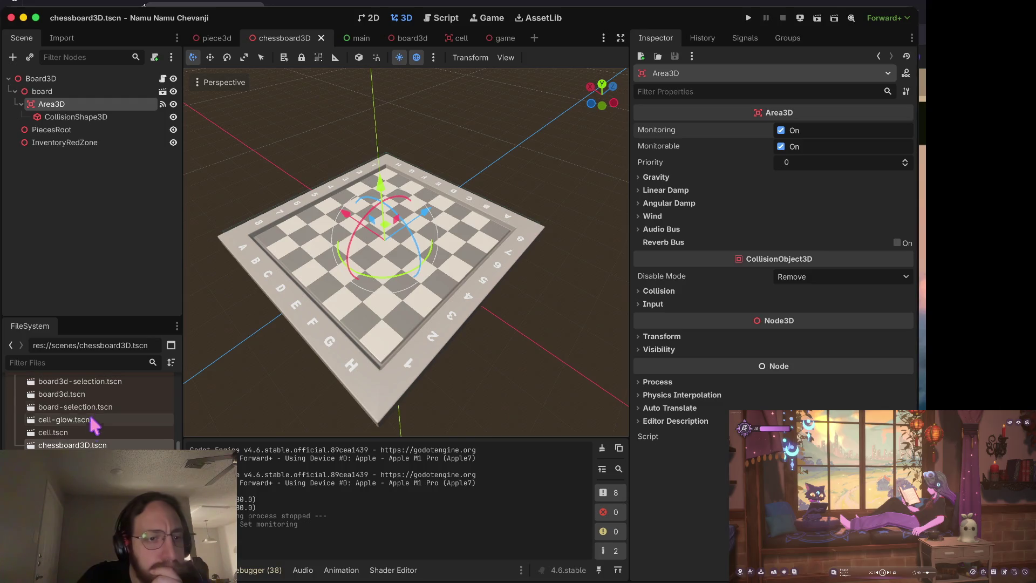
{"action": "scroll", "coordinate": [95, 446], "scroll_direction": "down", "scroll_amount": 2}
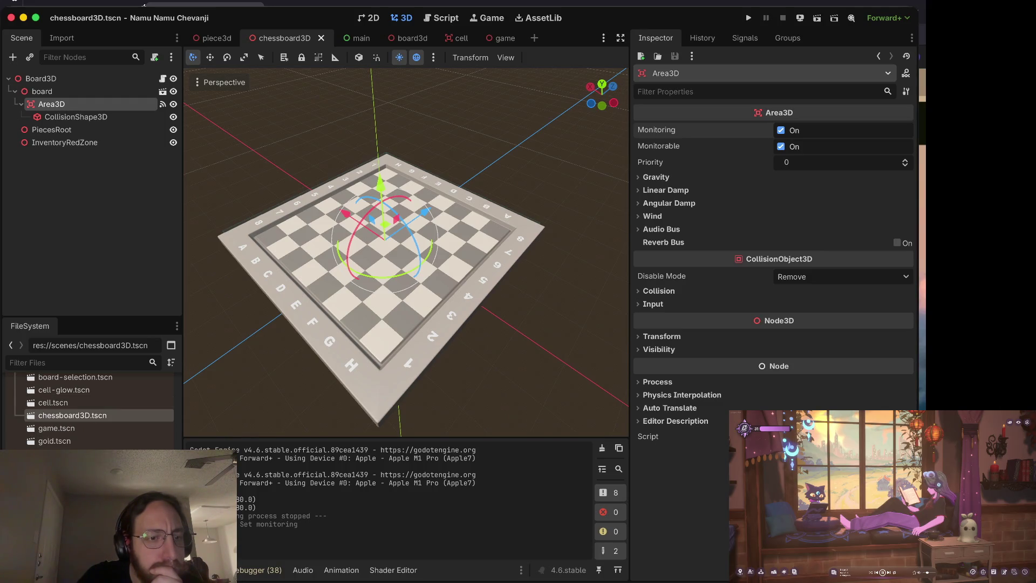
{"action": "scroll", "coordinate": [108, 421], "scroll_direction": "down", "scroll_amount": 5}
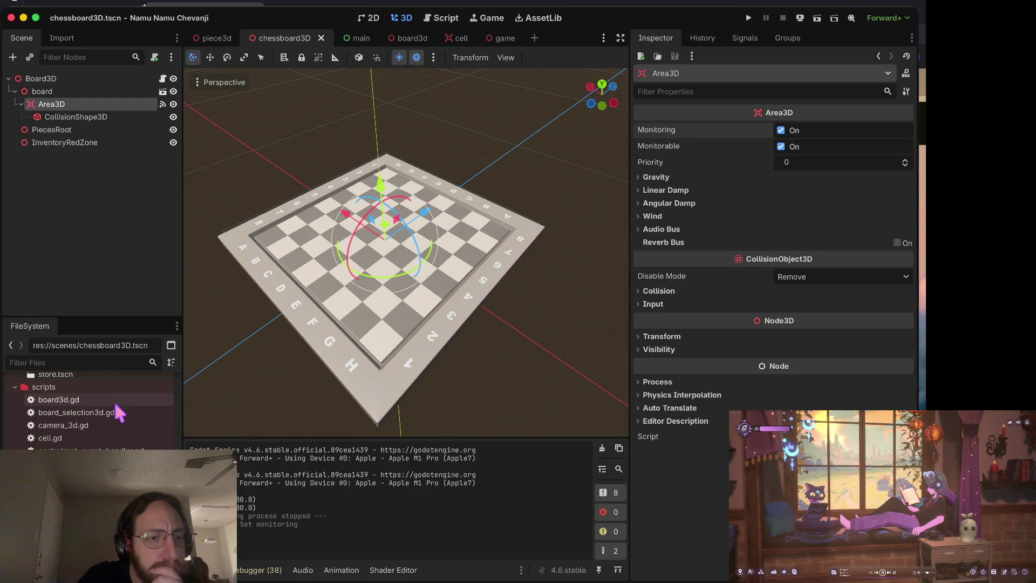